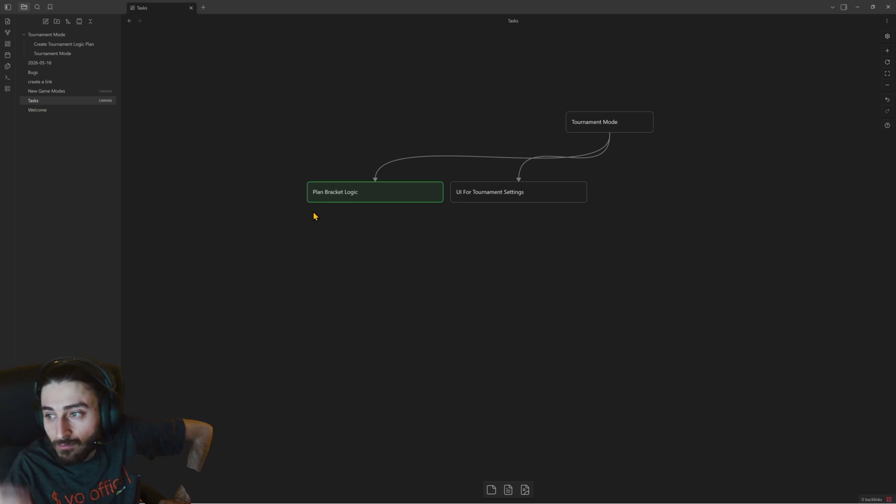
- Switch from Obsidian to the Flying Fish Party Lite game window through the taskbar
mouse_move(609, 496)
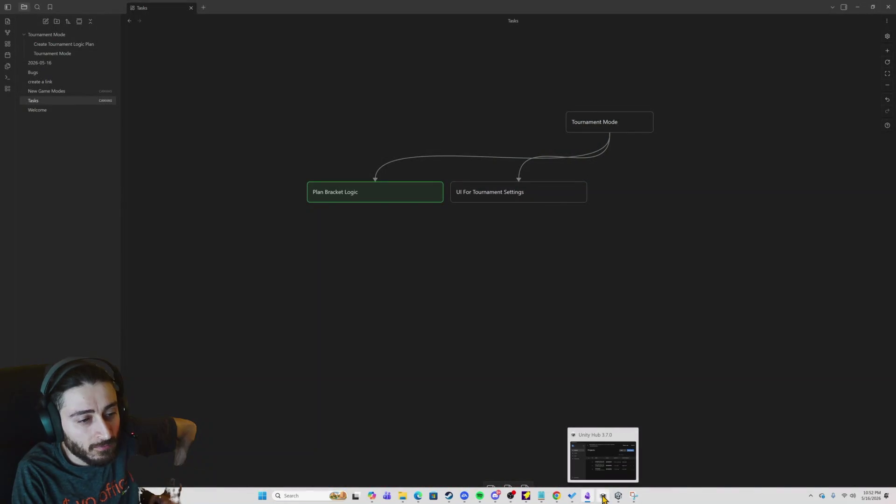
left_click(542, 495)
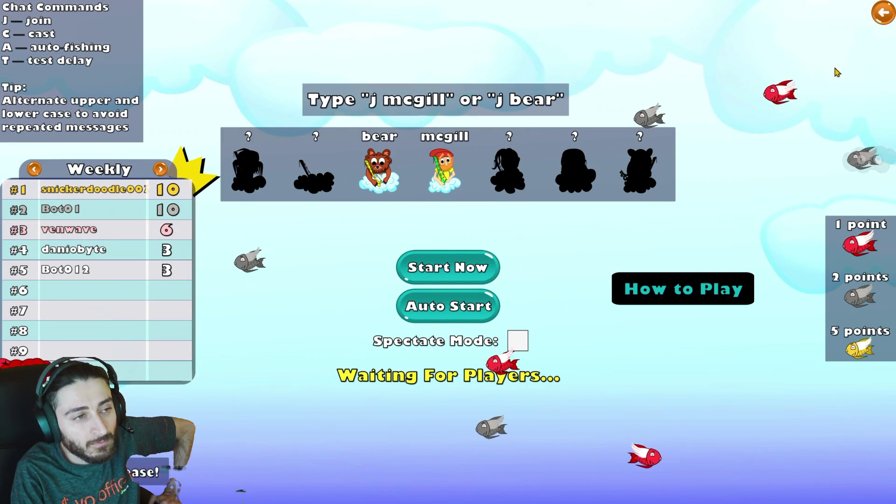
- Leave the lobby for the main menu, glance at Settings, then enter the Classic lobby
left_click(881, 22)
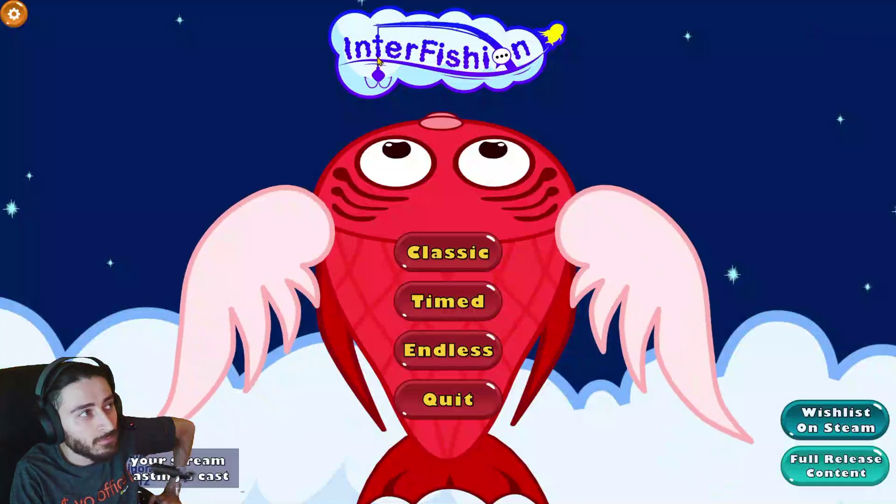
left_click(13, 17)
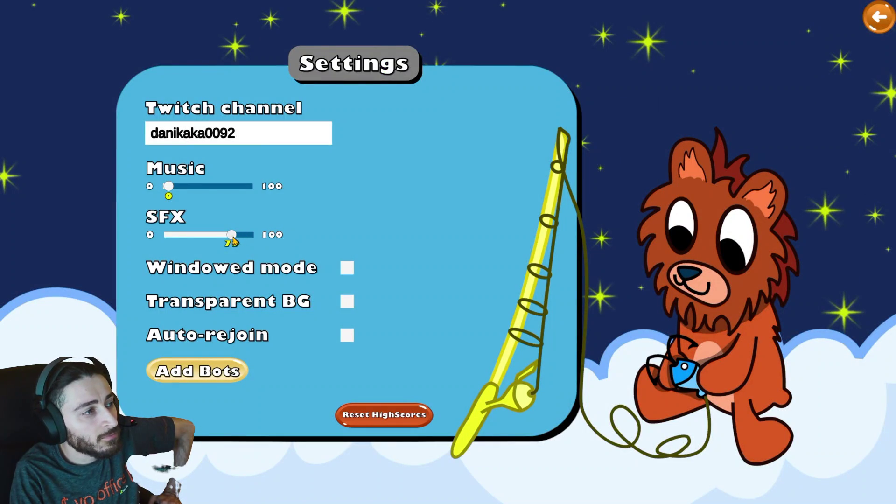
left_click(876, 14)
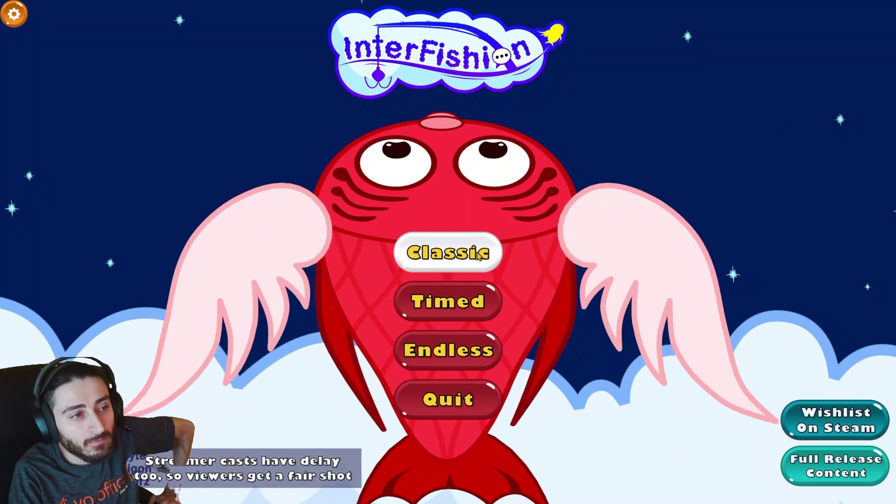
left_click(476, 253)
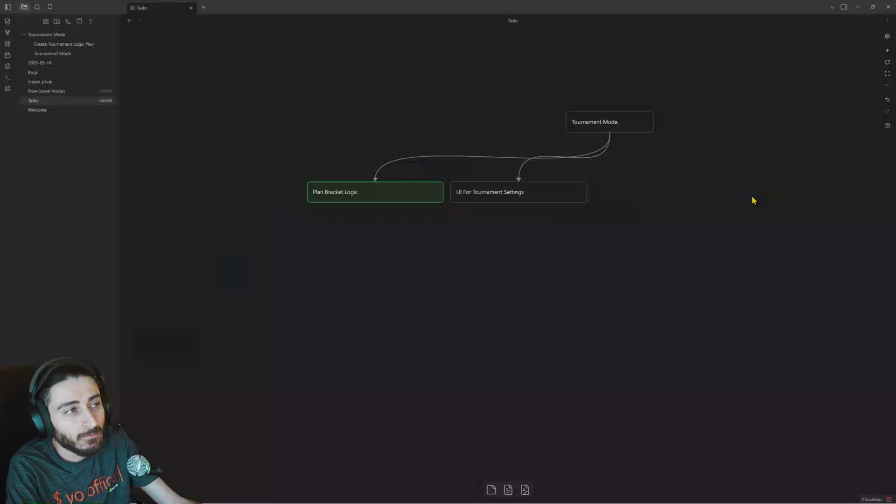
- In the Bugs note, log 'Turning down sfx doesn't turn down clock', then return to the game
left_click(40, 75)
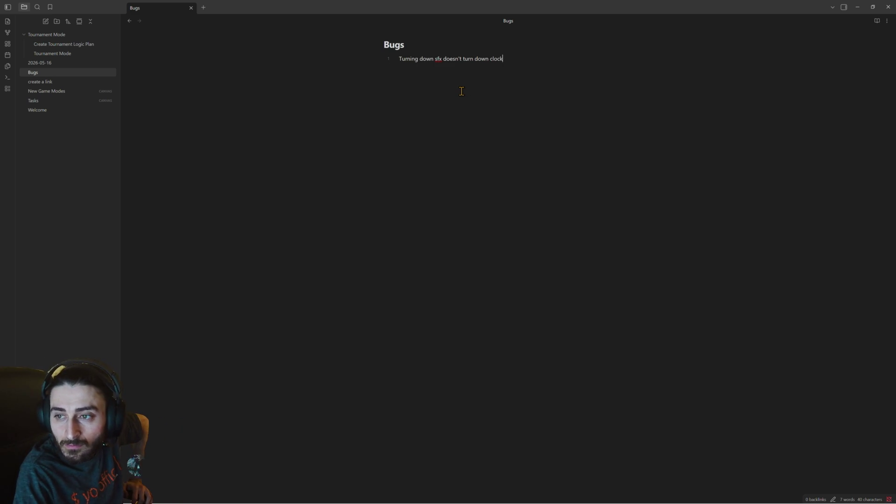
mouse_move(574, 502)
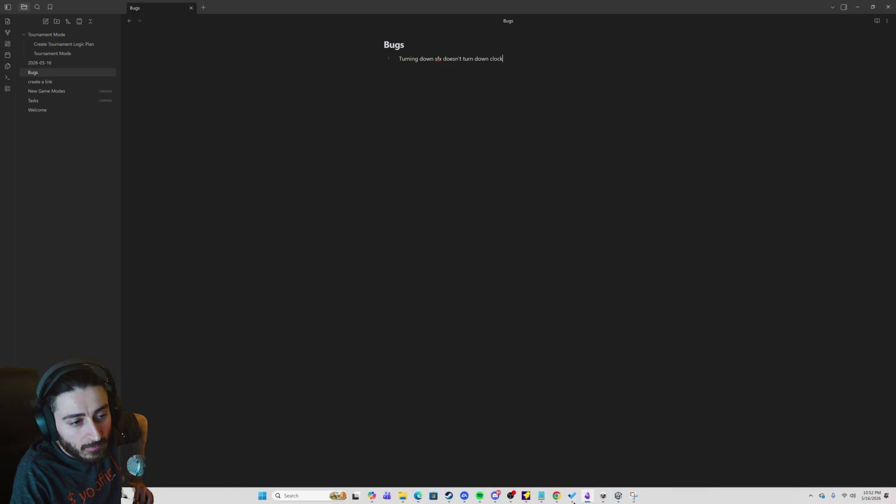
mouse_move(620, 502)
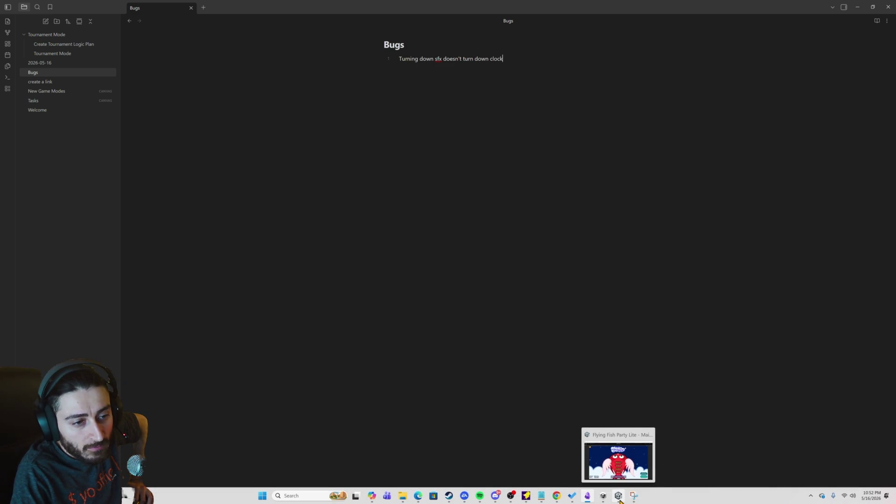
left_click(529, 495)
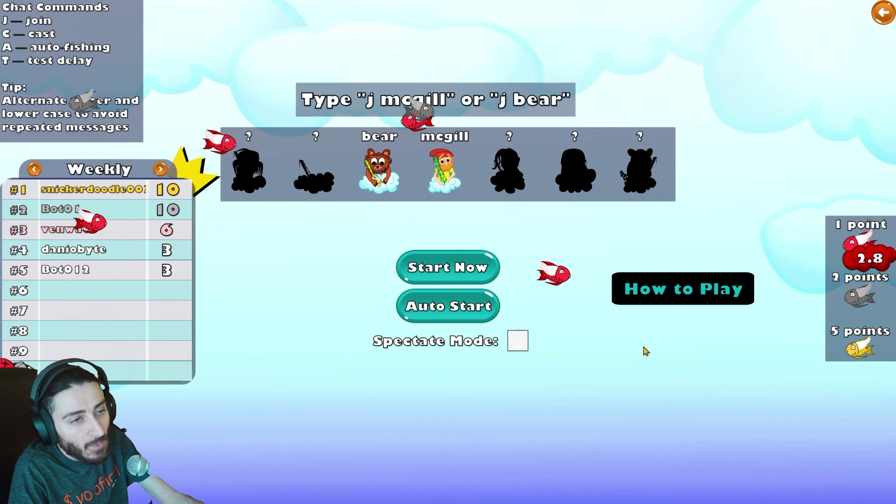
- Alt+Tab to Obsidian, then bring the Unity editor forward and enter the Classic lobby in its Game view
key("alt+Tab")
mouse_move(625, 503)
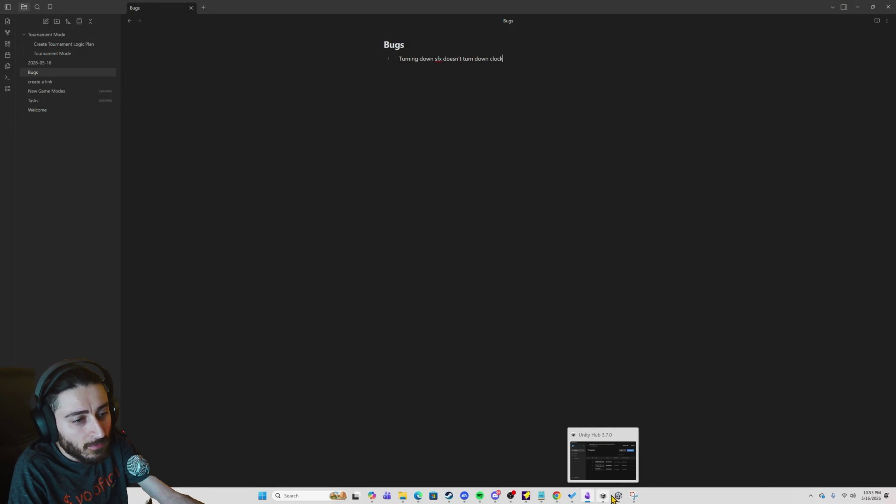
left_click(618, 496)
left_click(447, 280)
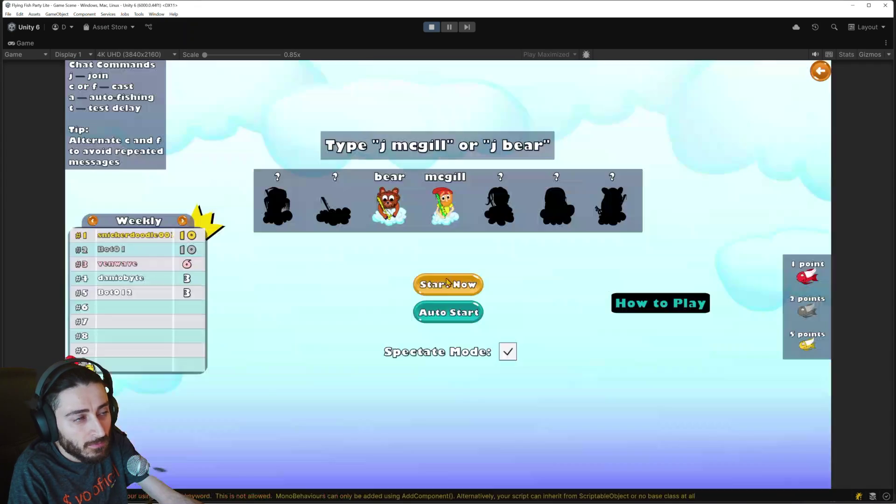
- Turn on auto start to wait for players, then switch the leaderboard from Weekly to Monthly
left_click(448, 283)
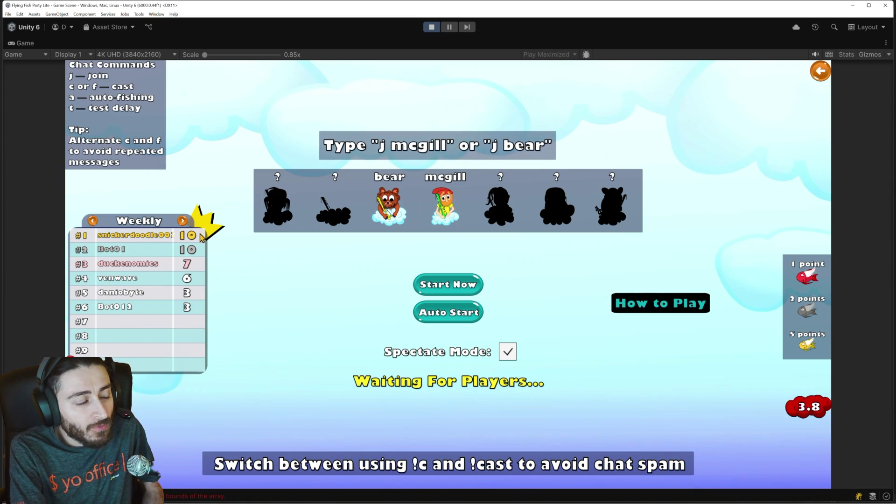
left_click(182, 221)
- Show All time scores, play a match casting with Space, then leave to the main menu
left_click(183, 221)
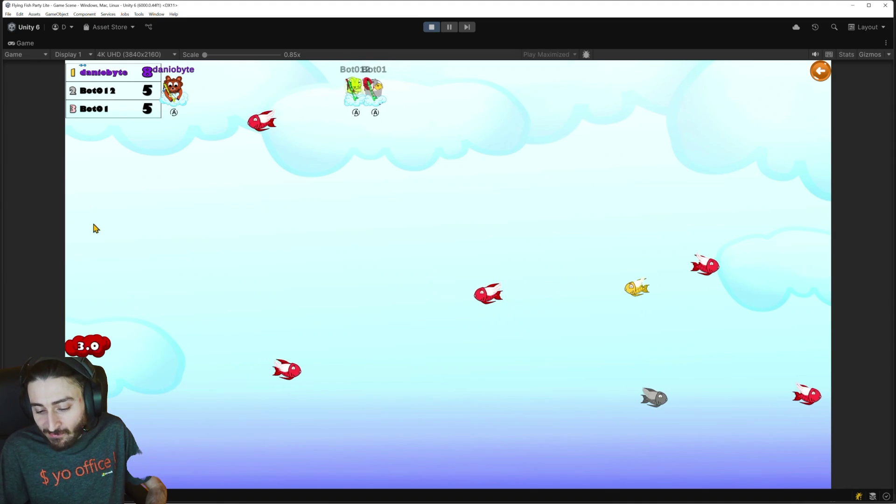
key("space")
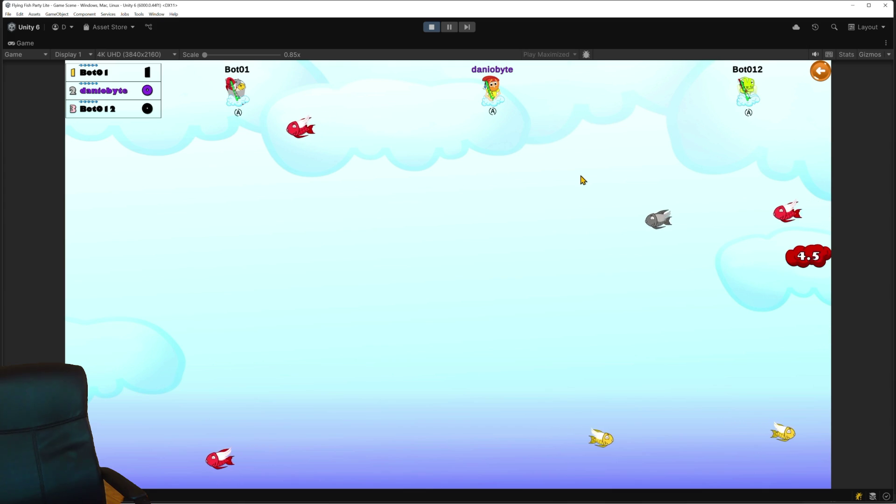
key("space")
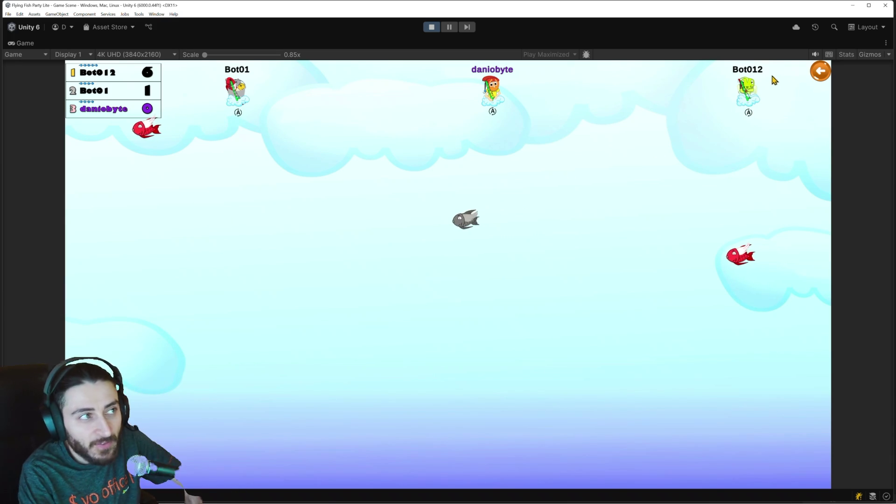
left_click(814, 80)
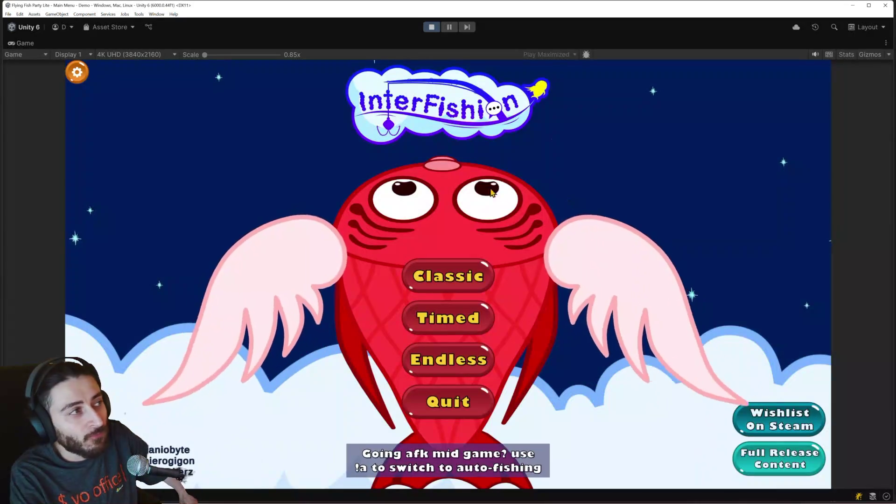
- Stop play mode and open the New Game Modes canvas in Obsidian
left_click(432, 26)
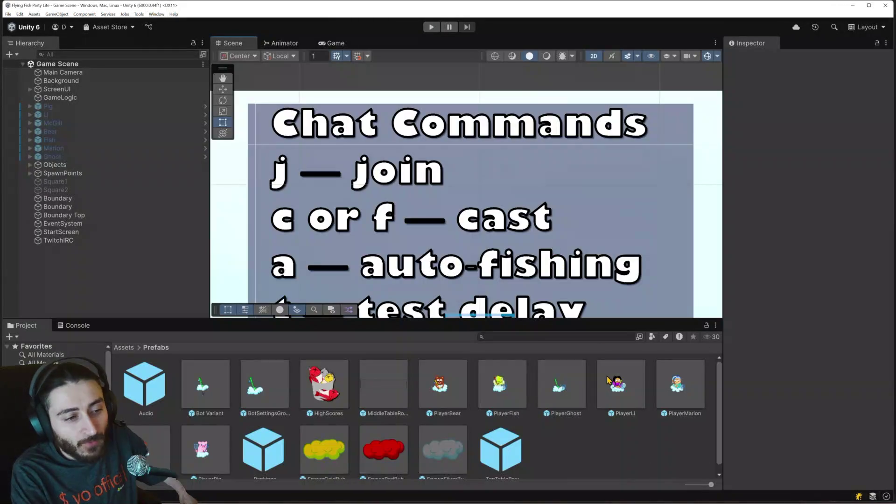
mouse_move(587, 496)
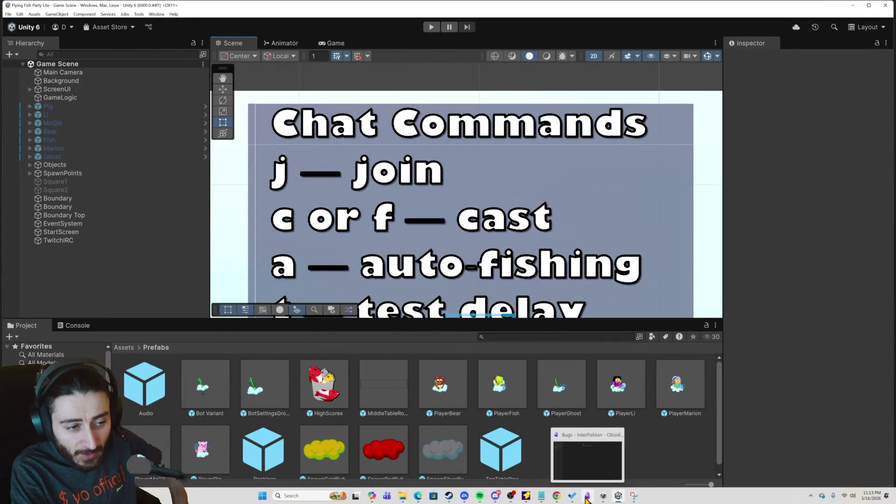
left_click(566, 440)
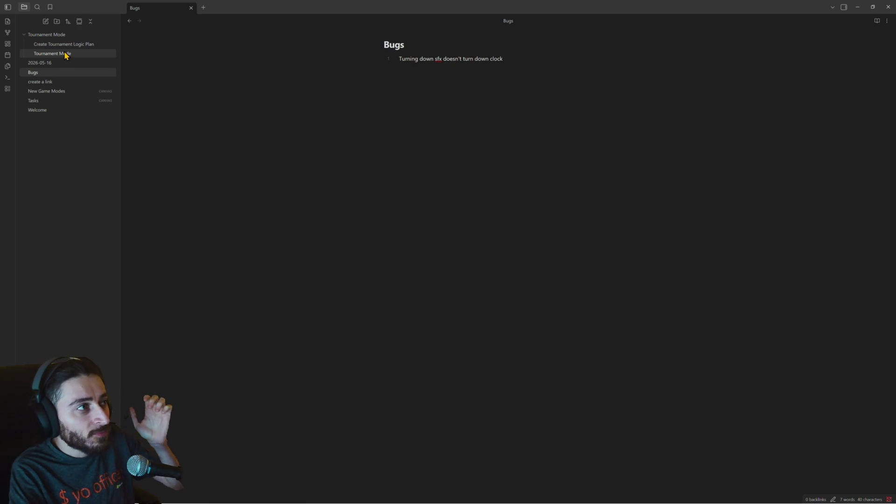
left_click(61, 93)
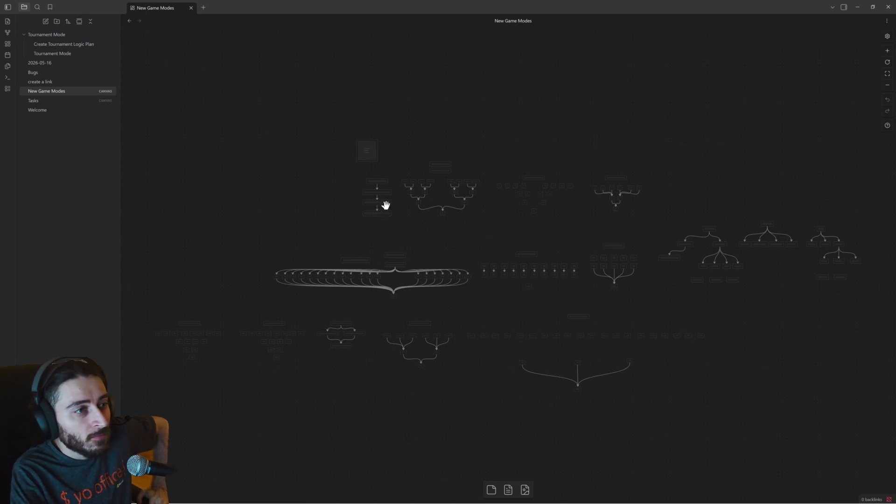
- Zoom and pan the canvas to read the 160-player bracket narrowing through 20, 12, 8 to 4
scroll(415, 257, "up", 5)
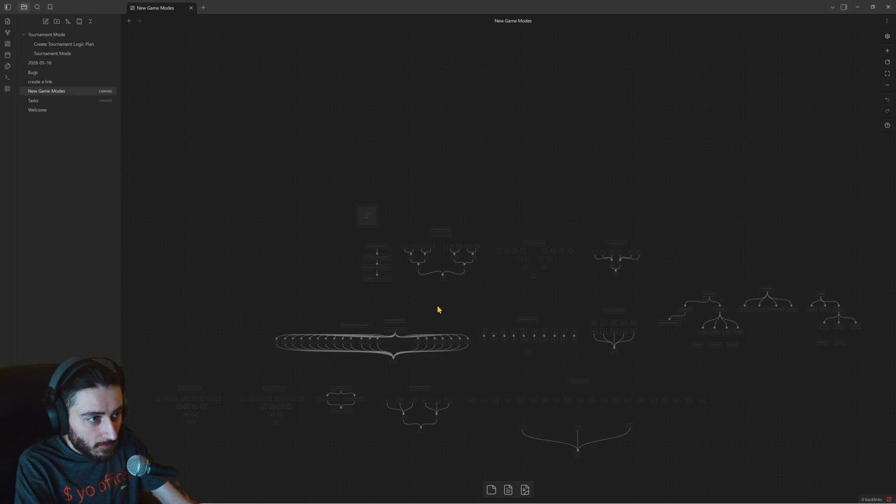
scroll(462, 322, "up", 3)
left_click_drag(448, 288, 564, 256)
scroll(508, 235, "up", 2)
left_click_drag(452, 216, 606, 212)
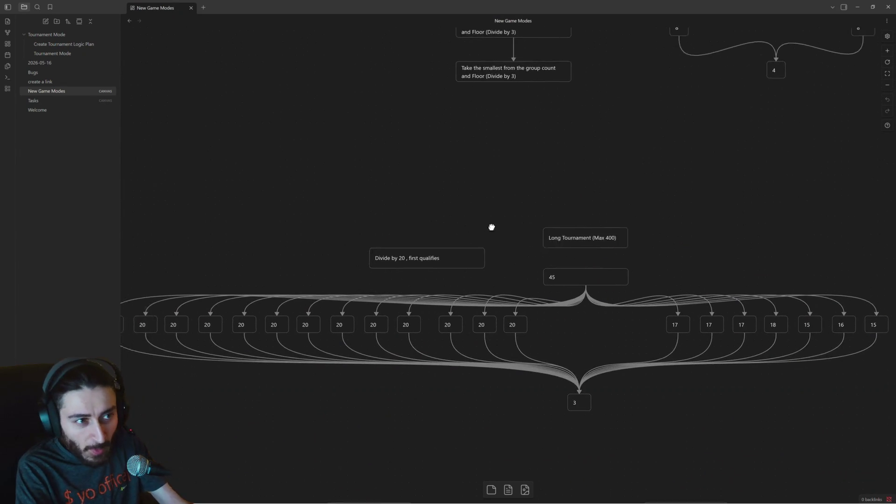
left_click_drag(490, 226, 568, 225)
left_click_drag(669, 255, 560, 248)
scroll(540, 256, "up", 3)
scroll(543, 271, "down", 5)
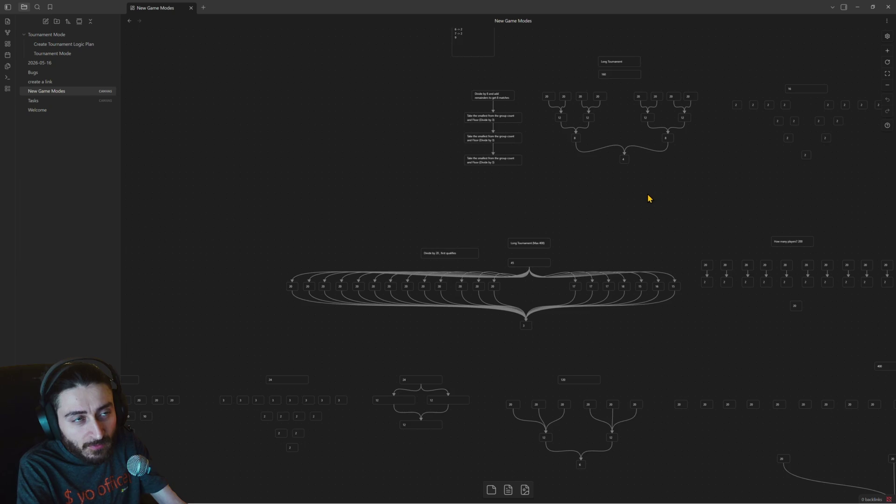
left_click_drag(649, 197, 611, 276)
scroll(611, 176, "up", 5)
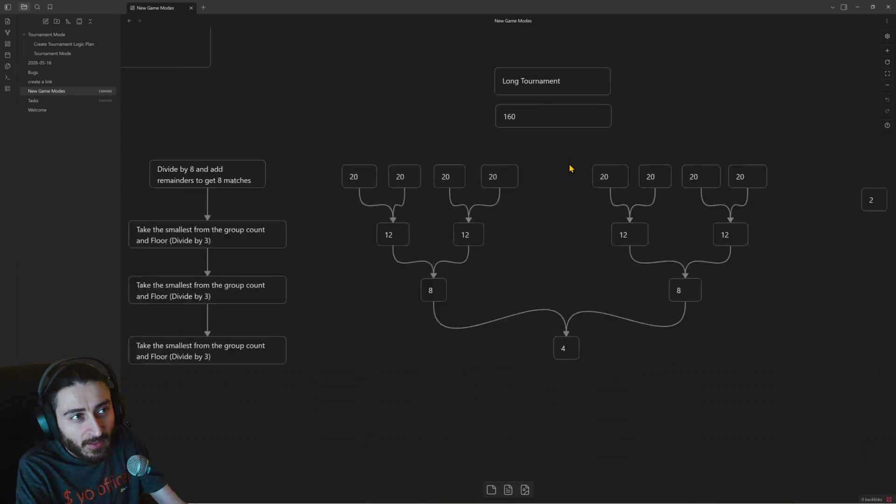
scroll(572, 168, "up", 1)
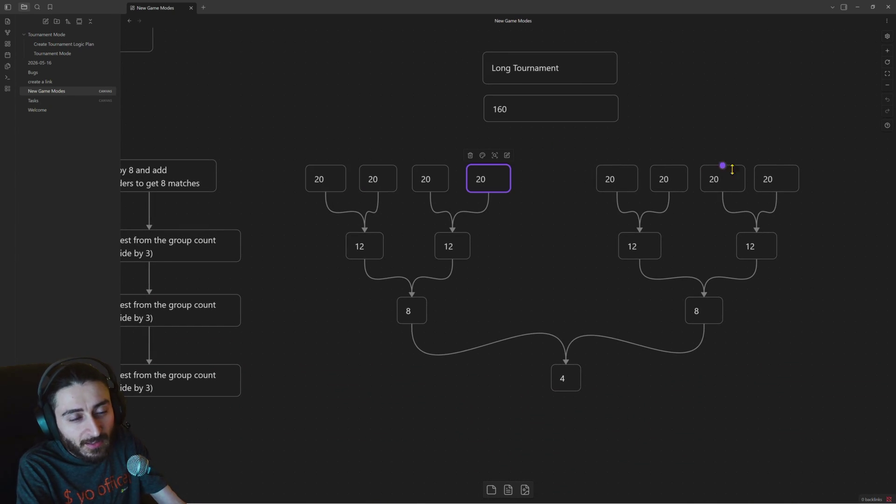
mouse_move(818, 158)
left_mouse_down()
mouse_move(232, 178)
mouse_move(280, 193)
mouse_move(322, 226)
mouse_move(653, 270)
mouse_move(793, 272)
left_mouse_up()
left_click(322, 226)
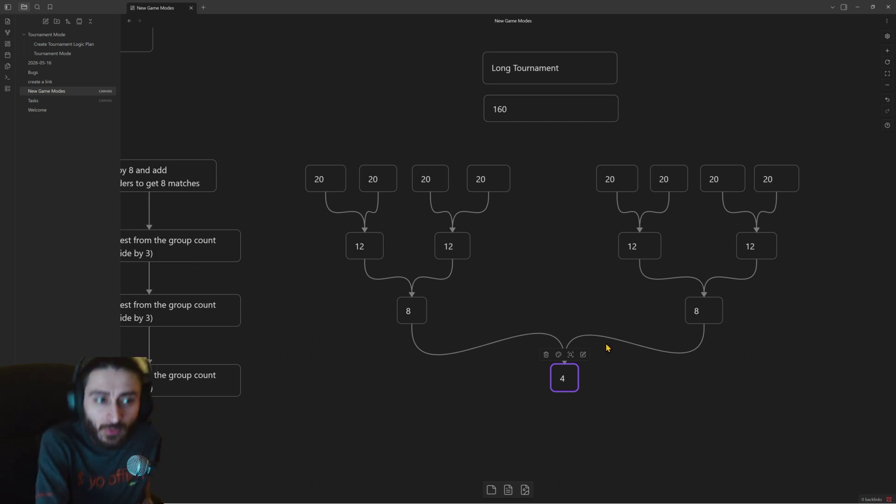
scroll(670, 407, "down", 2)
scroll(670, 408, "up", 2)
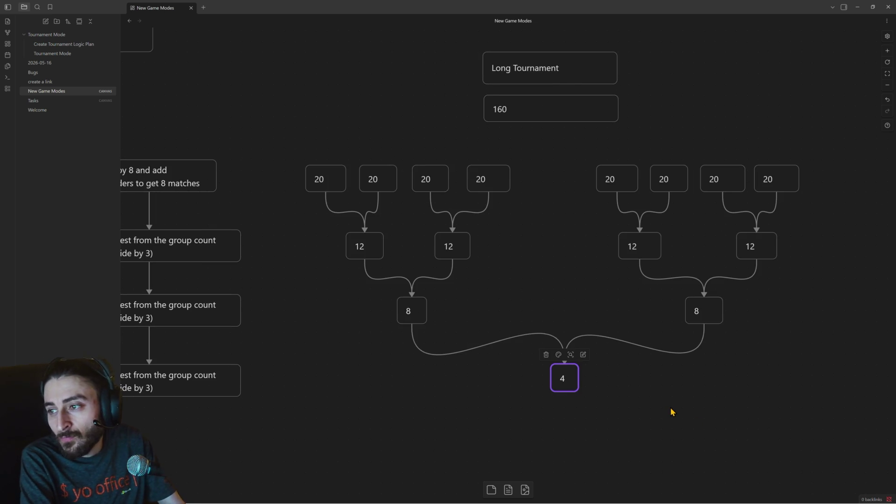
scroll(670, 411, "down", 5)
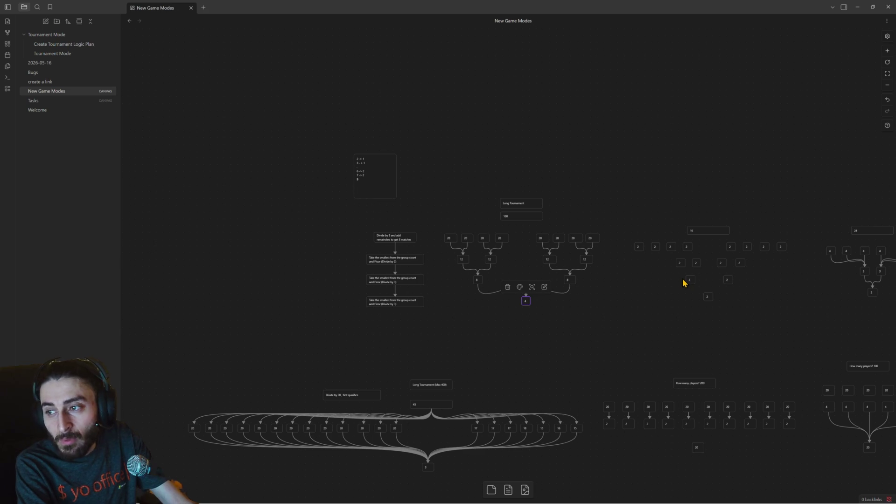
- Pan and zoom the canvas to read modes like Derby League, Endless and Custom under each tree
left_click_drag(768, 290, 552, 239)
scroll(552, 239, "right", 5)
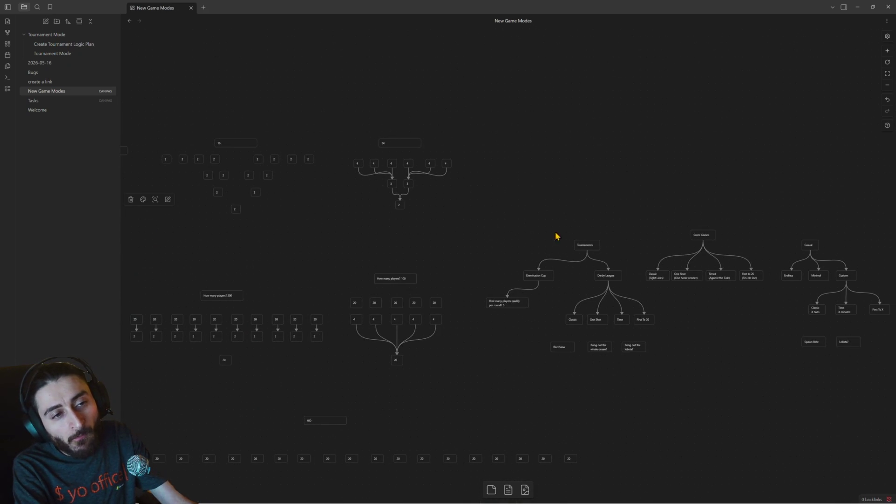
left_click_drag(744, 271, 663, 258)
scroll(669, 272, "down", 1)
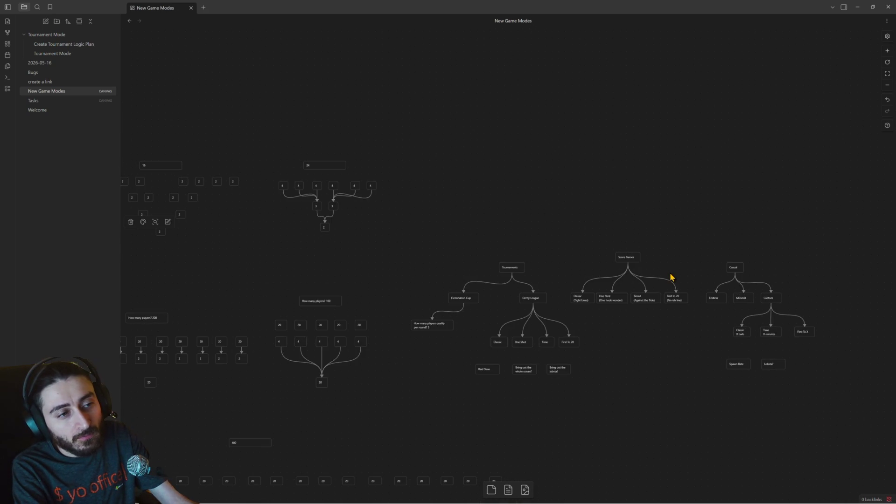
scroll(677, 261, "up", 3)
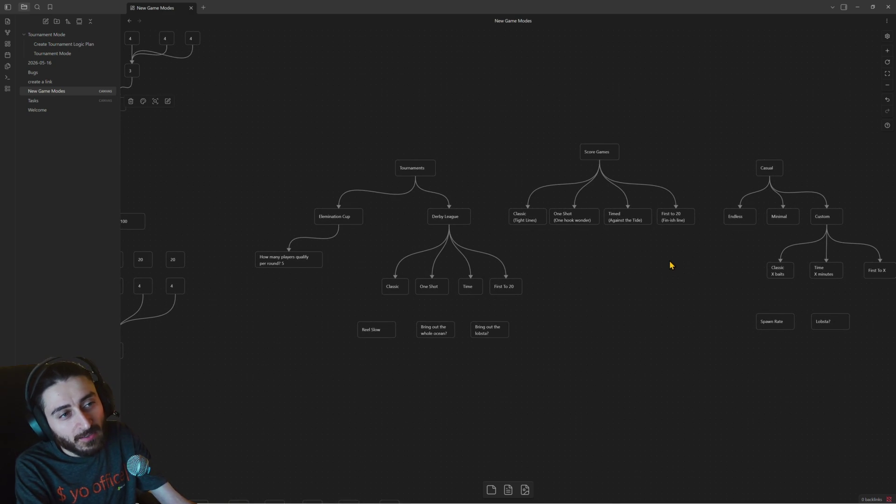
scroll(669, 258, "up", 1)
scroll(669, 259, "down", 1)
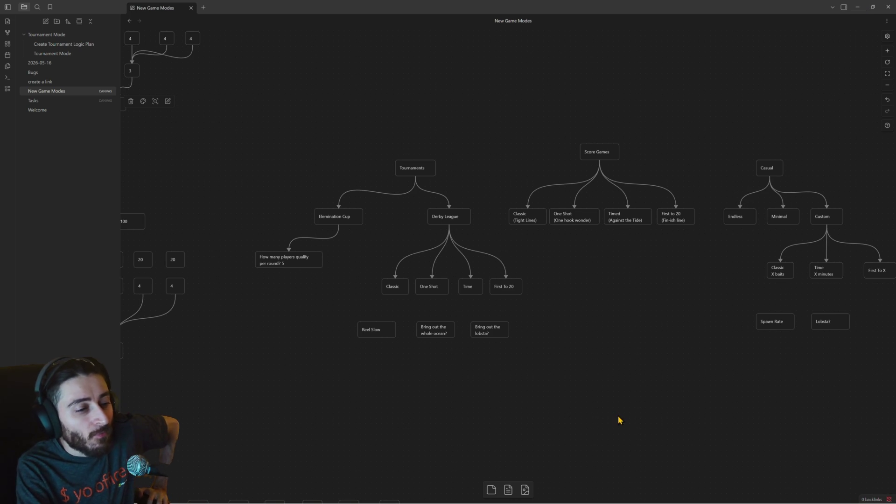
mouse_move(573, 497)
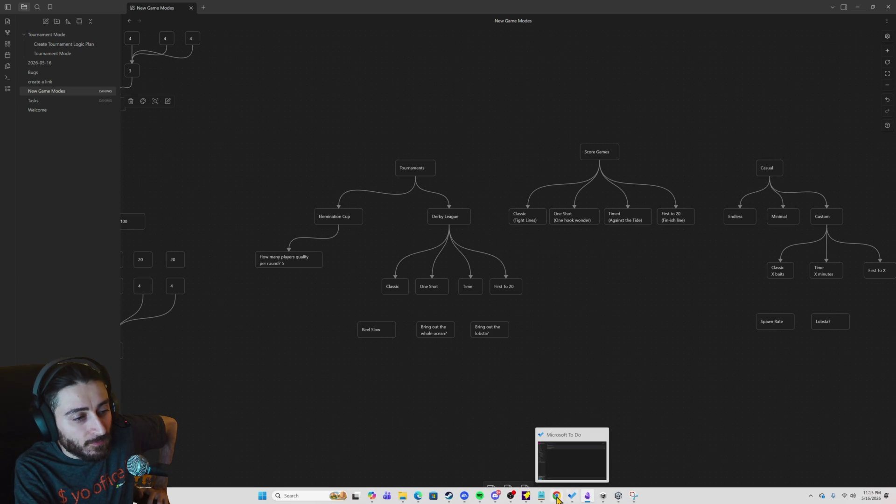
mouse_move(529, 499)
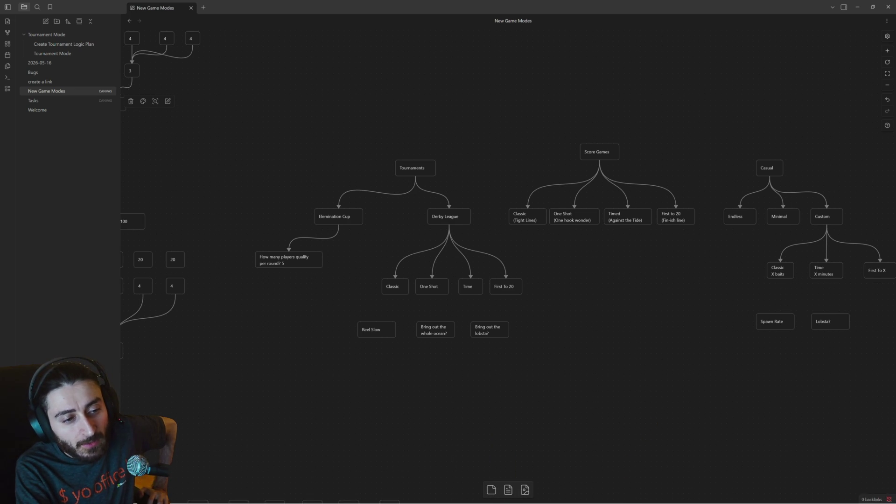
mouse_move(136, 503)
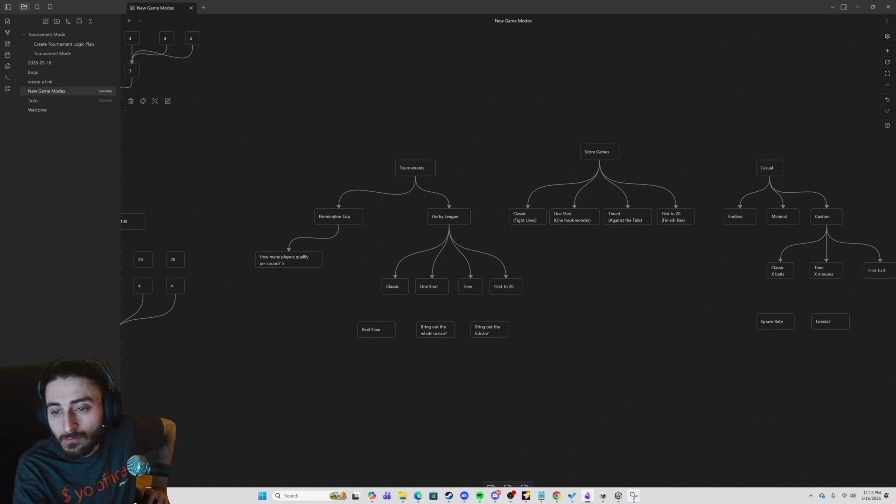
mouse_move(633, 495)
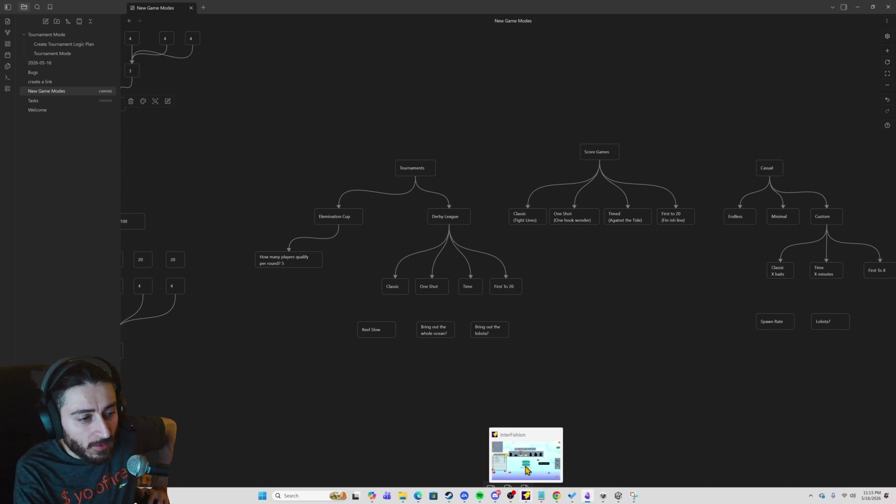
left_click(532, 437)
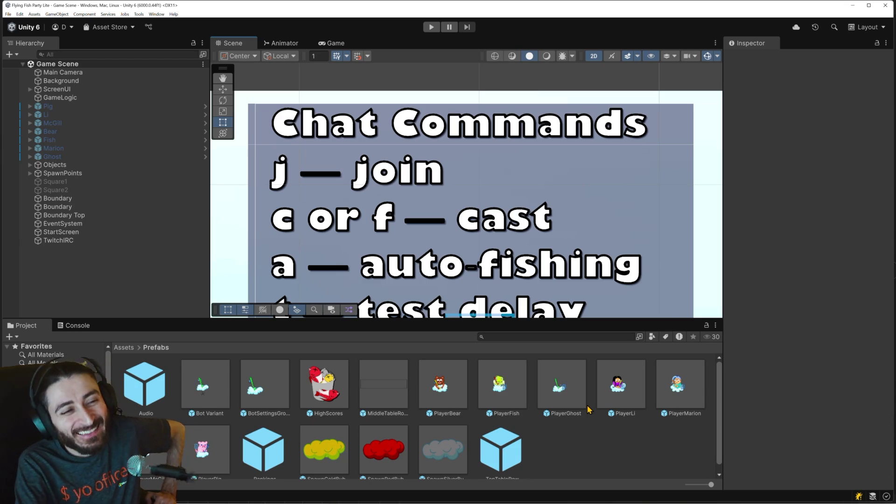
- Scroll the Project panel and go up to the top-level Assets folder
scroll(405, 254, "down", 5)
scroll(407, 258, "down", 8)
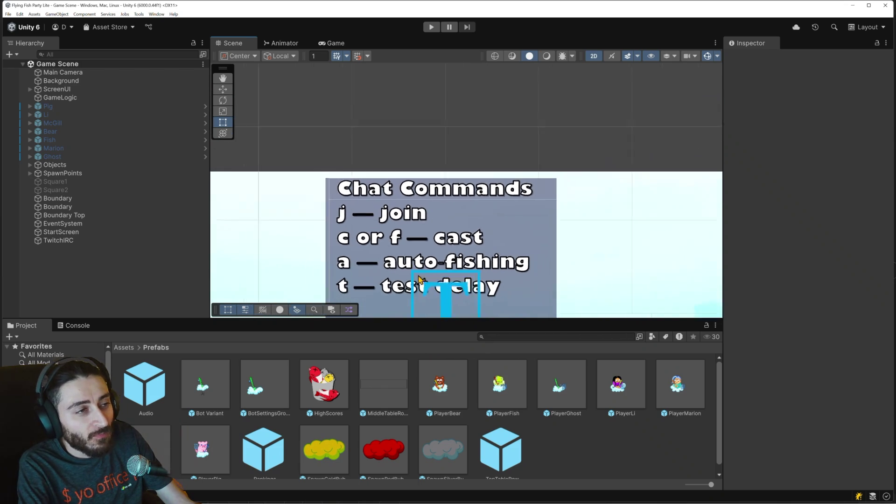
scroll(441, 255, "down", 10)
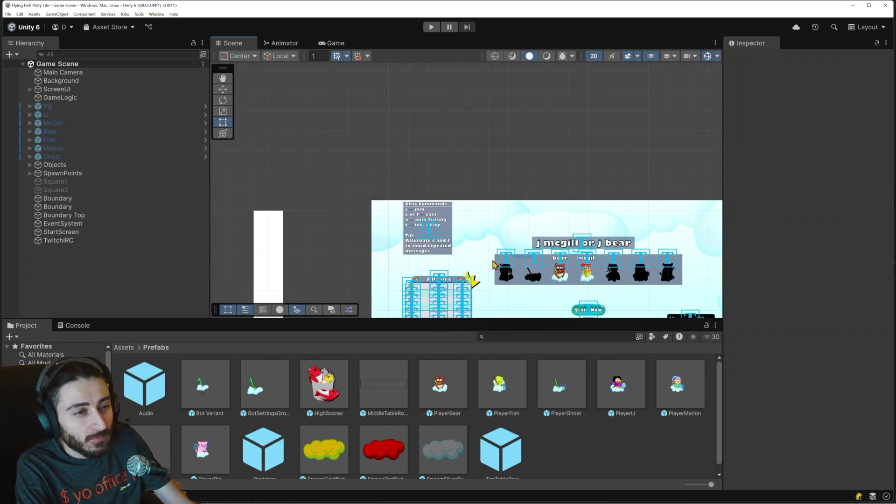
scroll(475, 261, "down", 8)
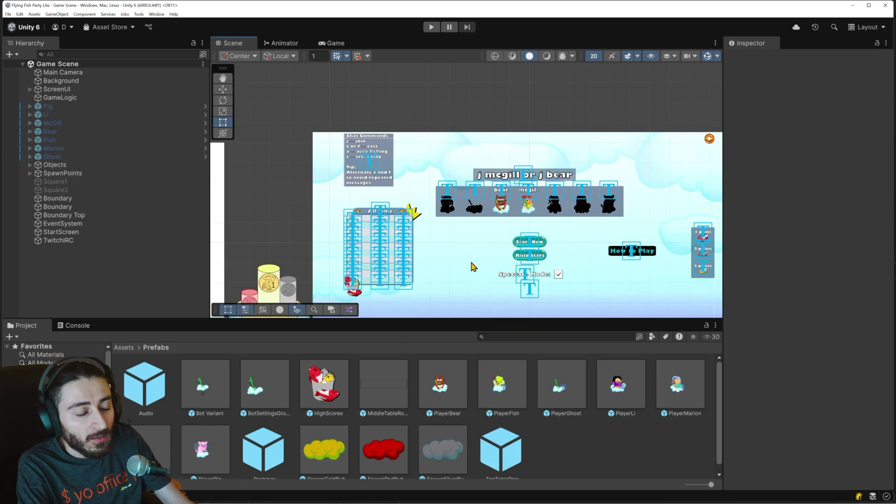
left_click(126, 348)
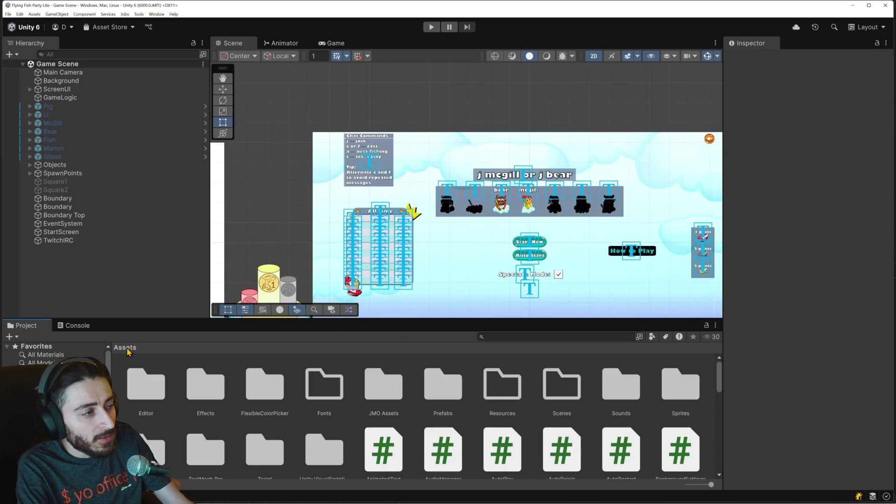
- Scroll the Assets grid and select the TwitchIRCListener script to preview its code
scroll(328, 426, "down", 3)
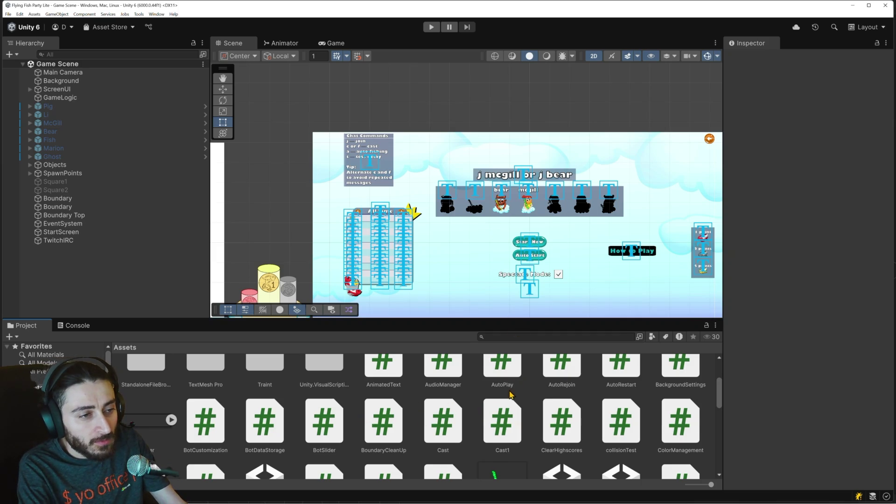
scroll(509, 395, "down", 2)
scroll(509, 394, "up", 2)
scroll(510, 395, "down", 4)
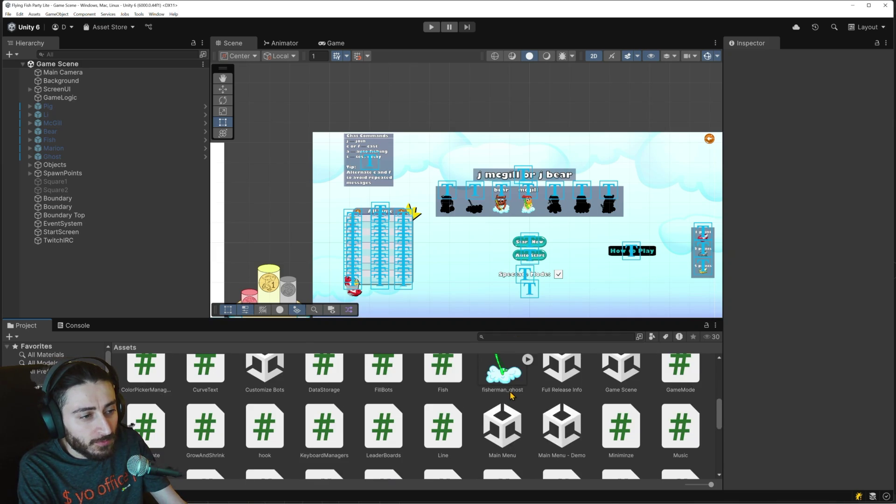
scroll(510, 395, "down", 4)
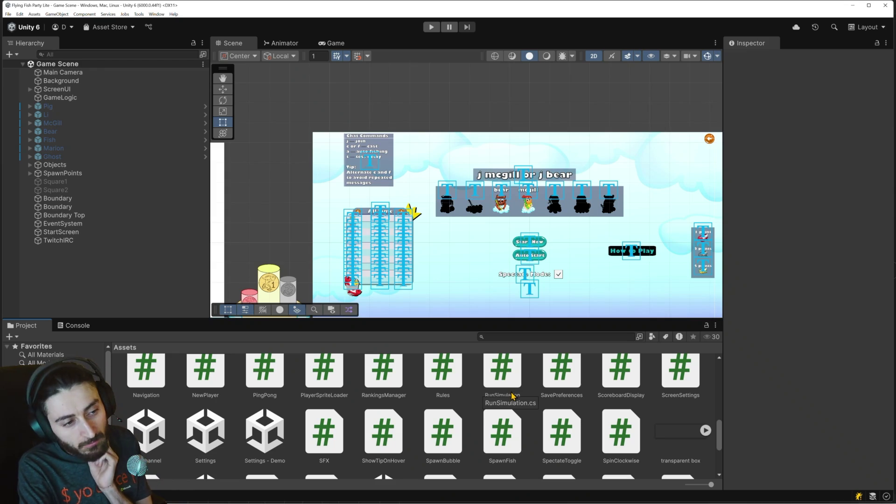
scroll(534, 405, "down", 2)
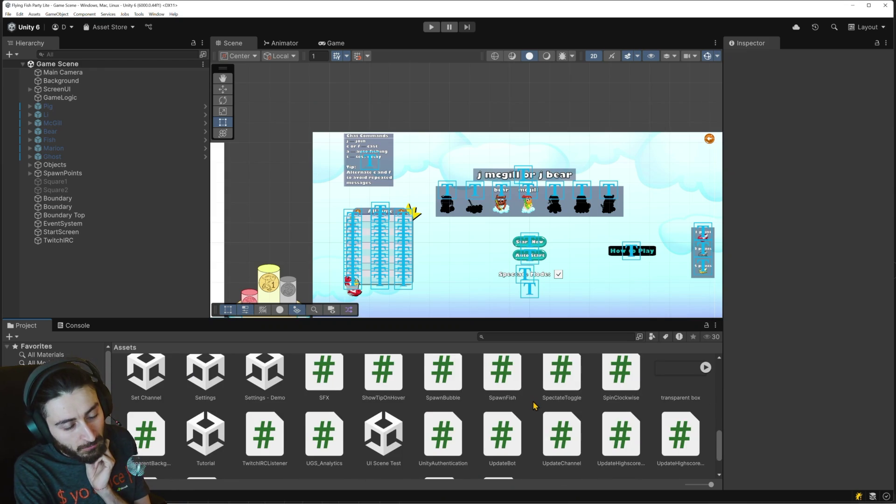
scroll(534, 405, "down", 1)
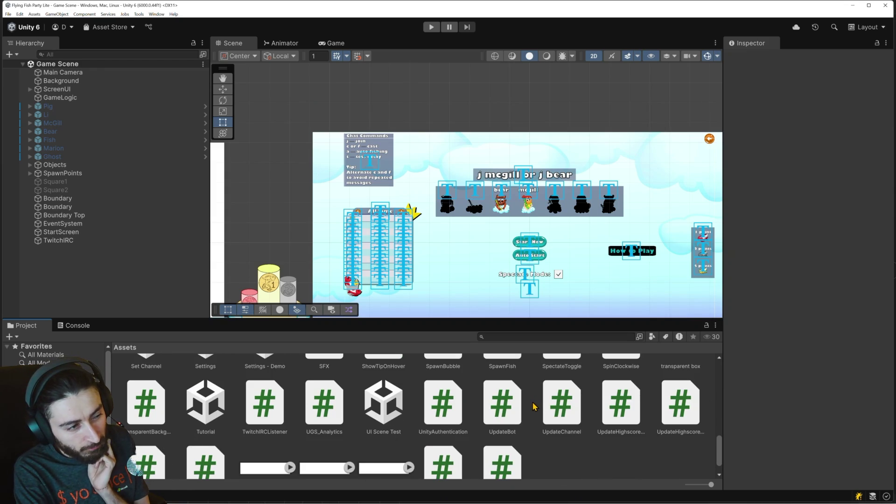
left_click(264, 404)
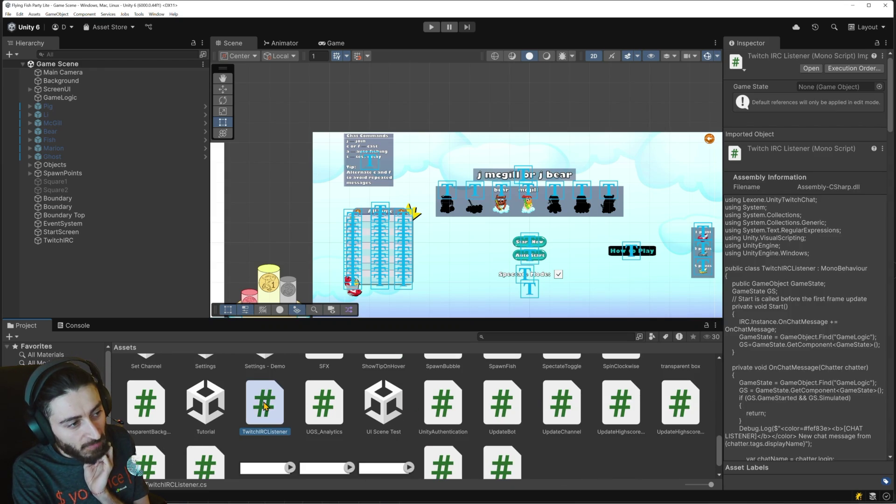
- Open TwitchIRCListener.cs in Visual Studio, dismiss the feedback survey and scroll through the code
double_click(264, 404)
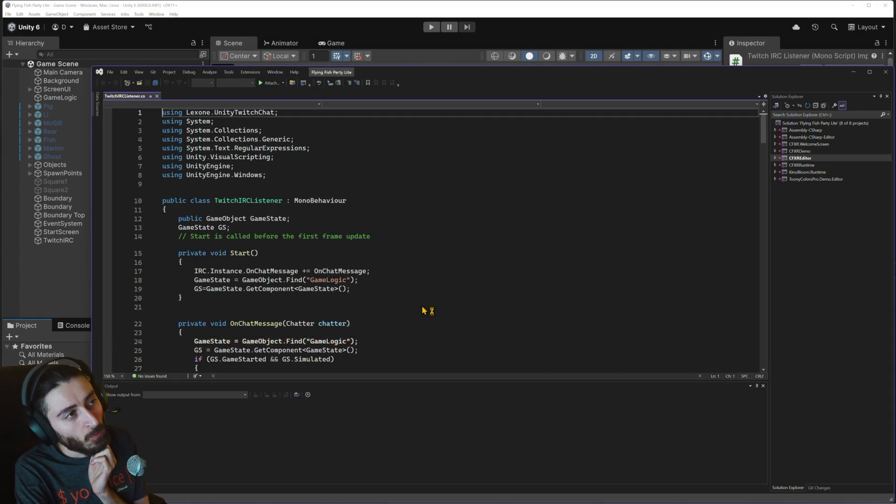
scroll(422, 305, "down", 3)
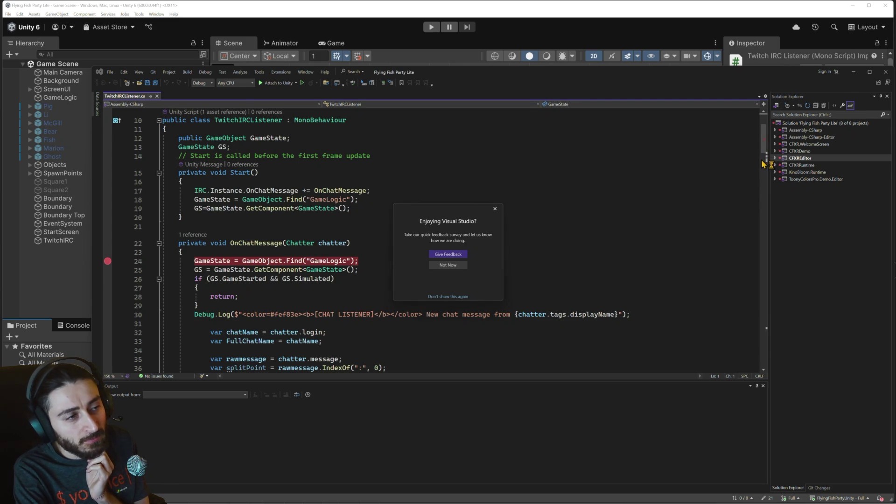
left_click(495, 209)
scroll(623, 259, "down", 6)
scroll(622, 259, "down", 15)
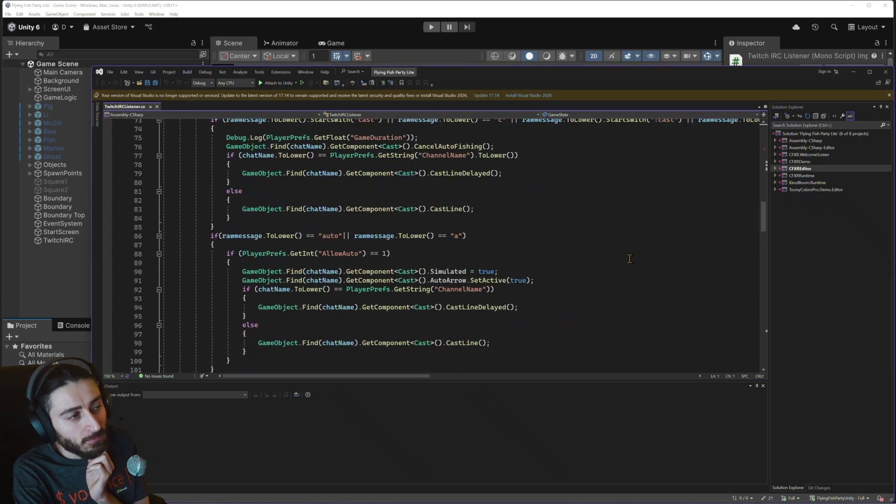
scroll(629, 258, "up", 4)
scroll(622, 261, "down", 8)
scroll(622, 260, "down", 8)
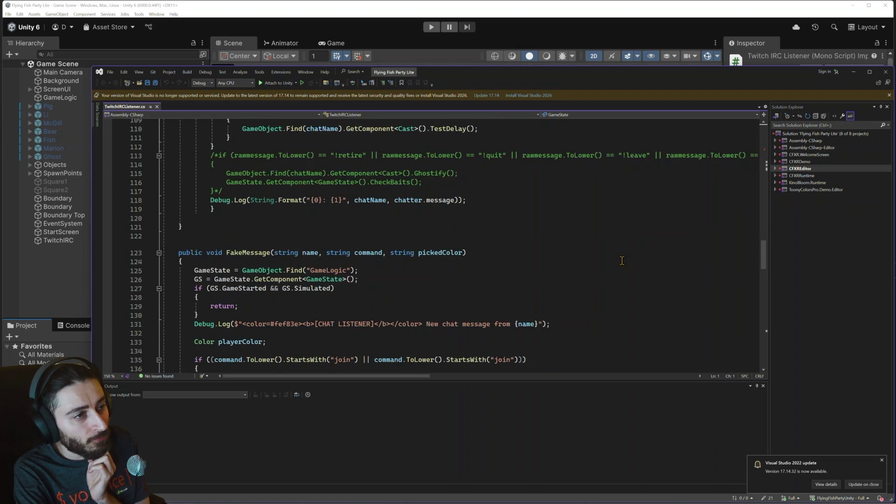
scroll(621, 260, "up", 15)
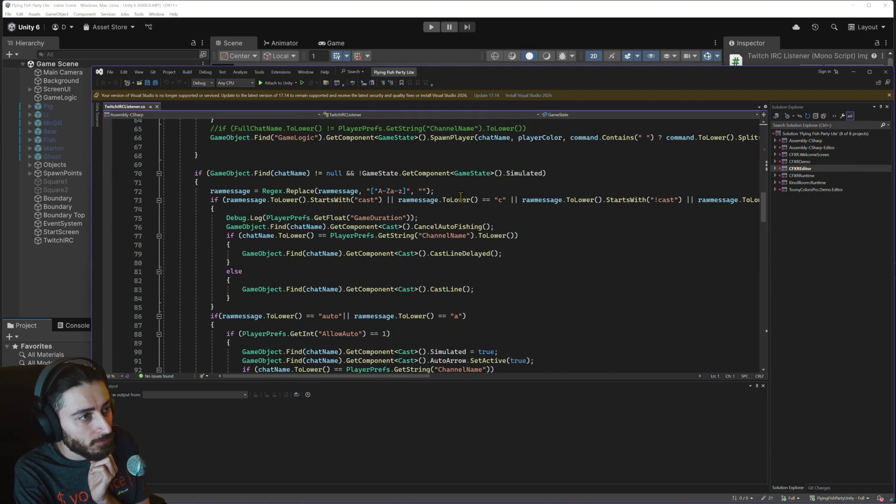
- Select line 72 and the CancelAutoFishing call on line 76, bringing up its context actions
left_click(464, 192)
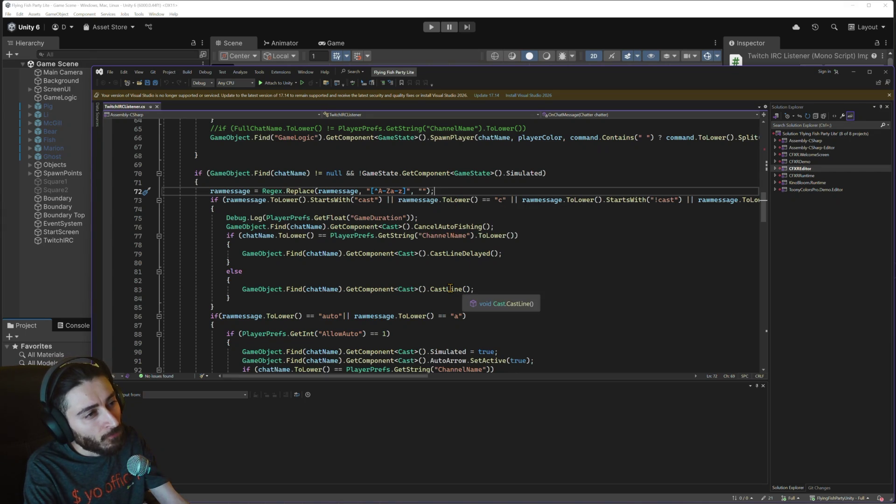
left_click(446, 226)
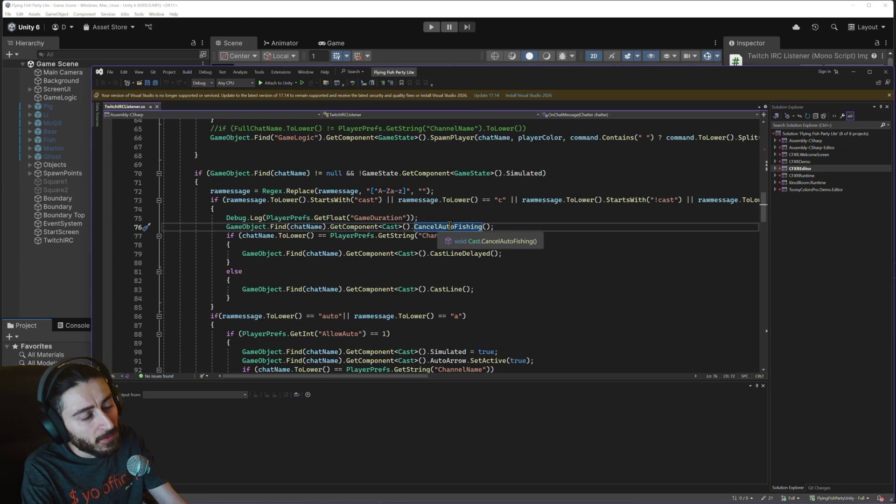
right_click(449, 227)
- Jump to CancelAutoFishing's definition and delete the if (Spectate) line with its opening brace
left_click(503, 290)
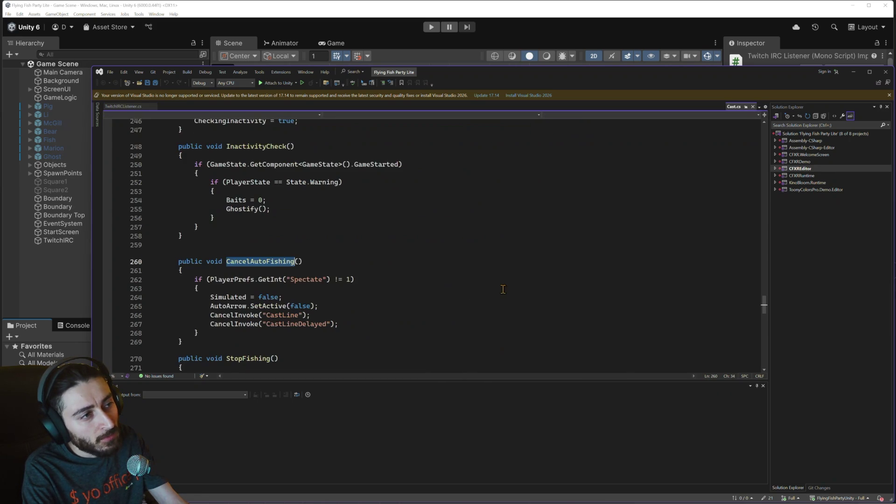
scroll(340, 258, "down", 1)
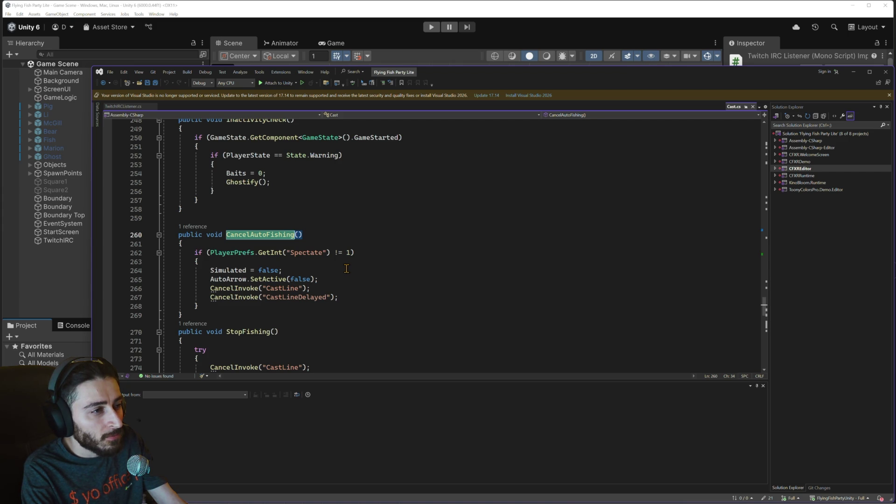
left_click_drag(199, 262, 158, 253)
left_click(200, 261)
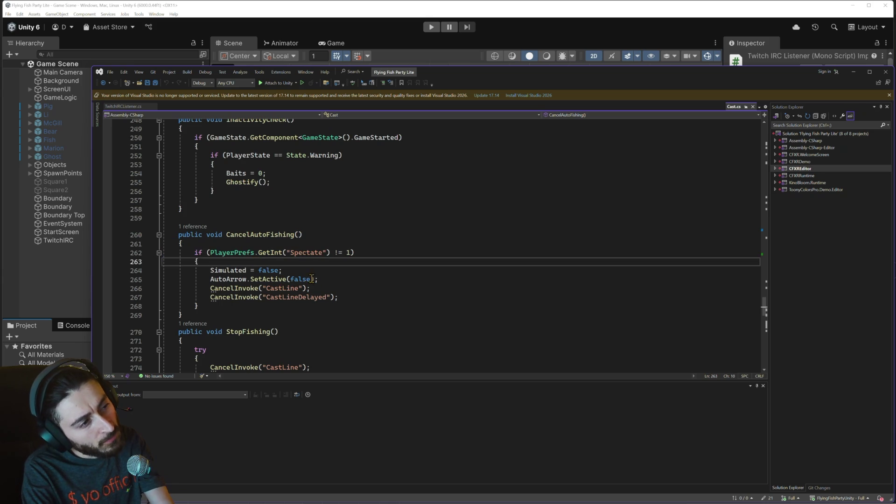
key("shift+Home")
key("shift+Home")
key("shift+Up")
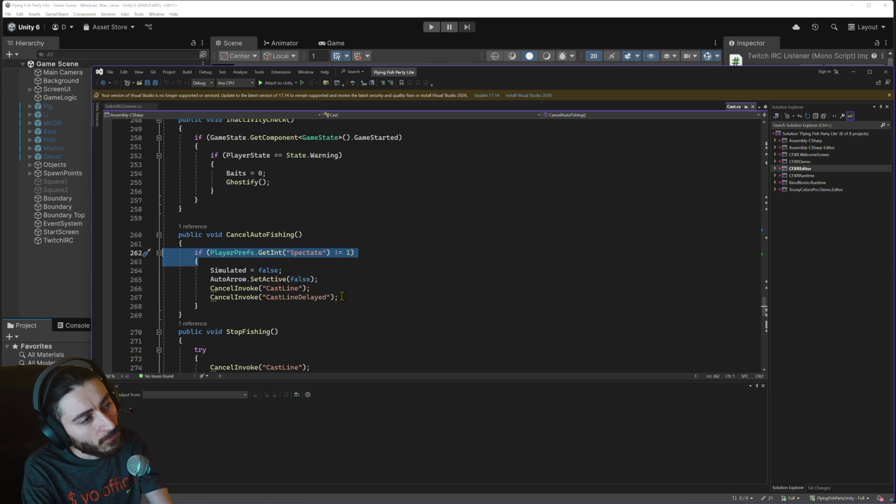
key("Delete")
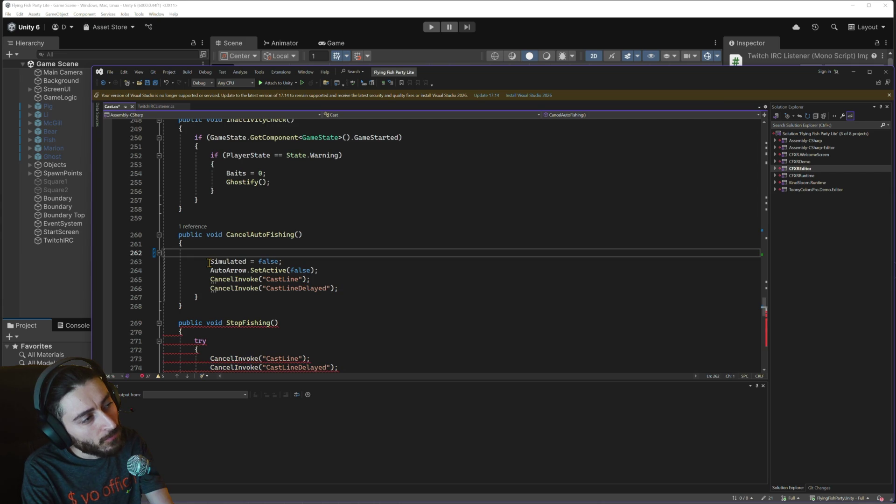
key("Delete")
key("Tab")
key("Tab")
key("Tab")
- Remove the leftover inner closing brace, save Cast.cs, and start Play mode in Unity
left_click(344, 288)
key("ctrl+x")
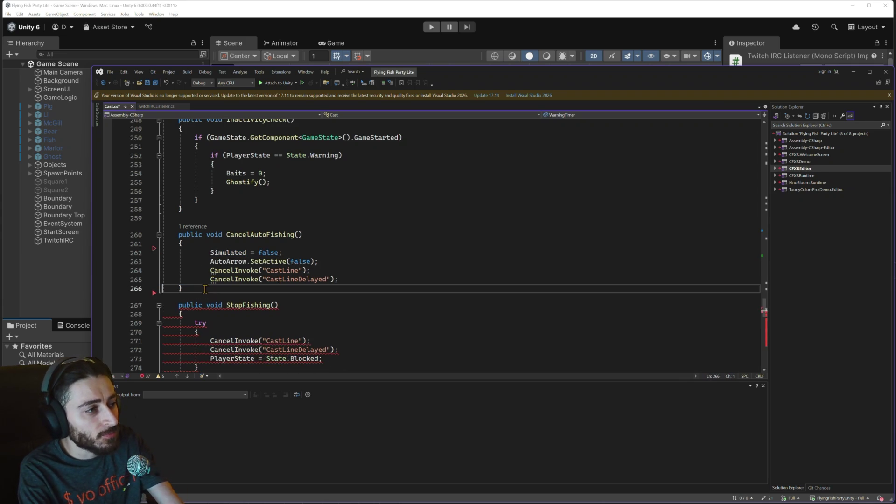
key("ctrl+s")
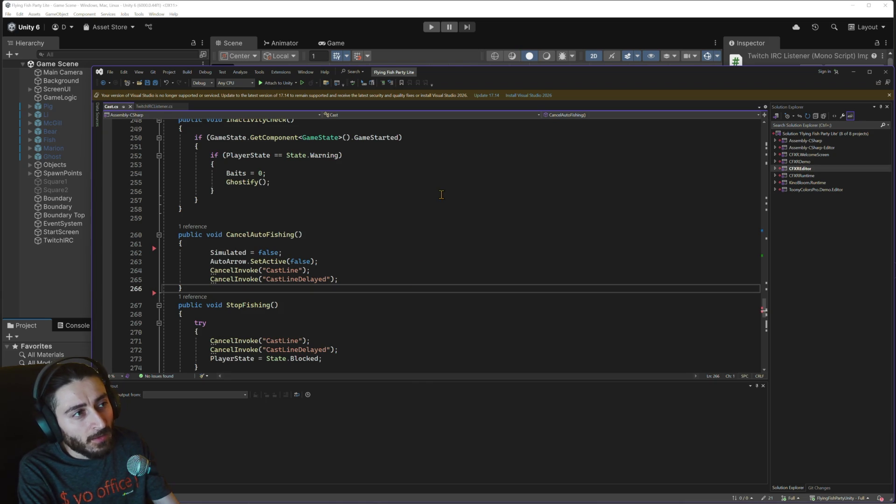
left_click(431, 26)
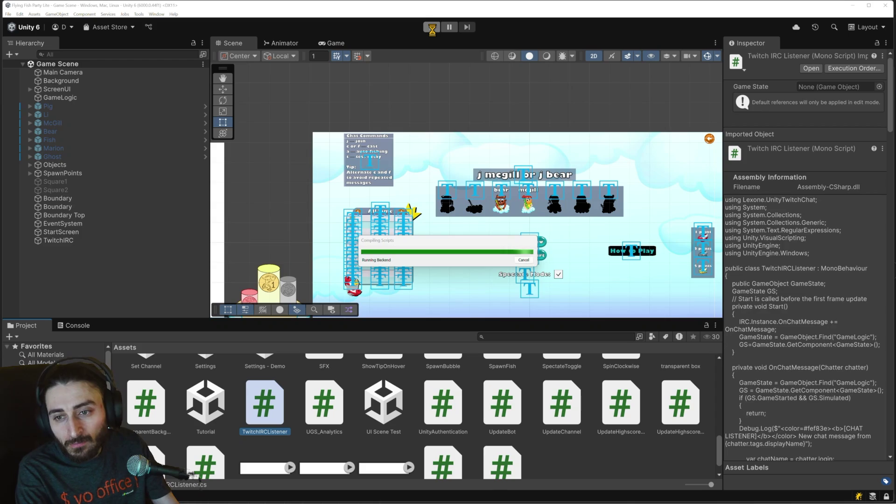
- Start Play mode and look over the File menu without choosing anything
left_click(432, 27)
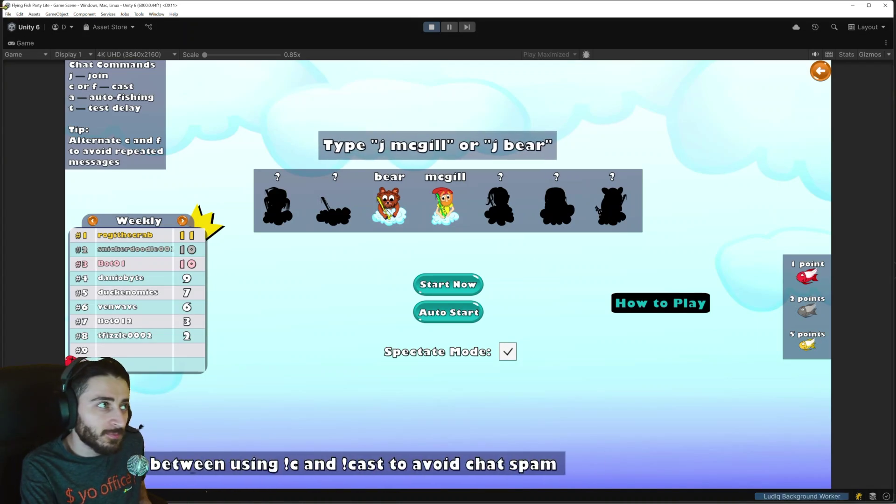
left_click(9, 14)
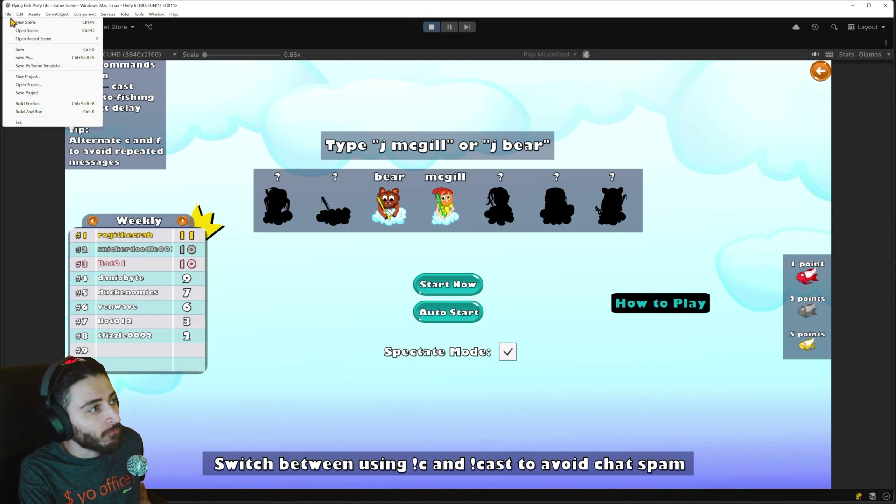
mouse_move(53, 39)
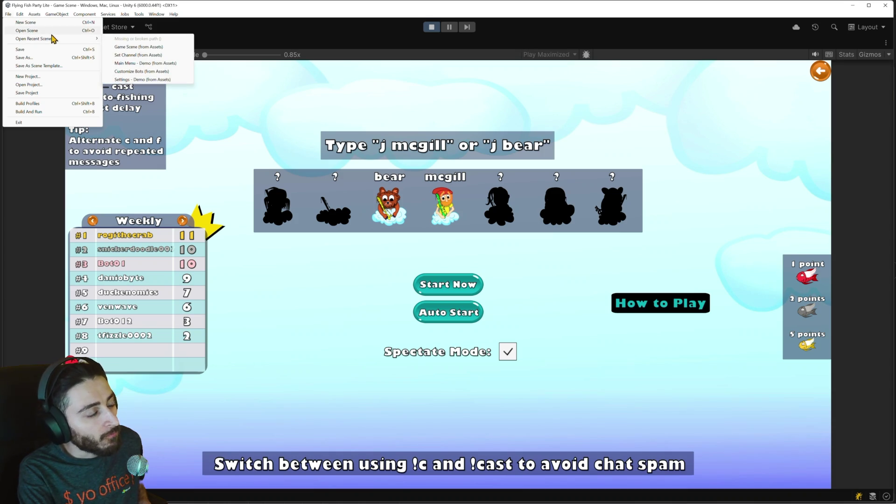
left_click(229, 105)
- In the running game, visit the Settings screen, then enter the Classic lobby
left_click(820, 73)
left_click(76, 72)
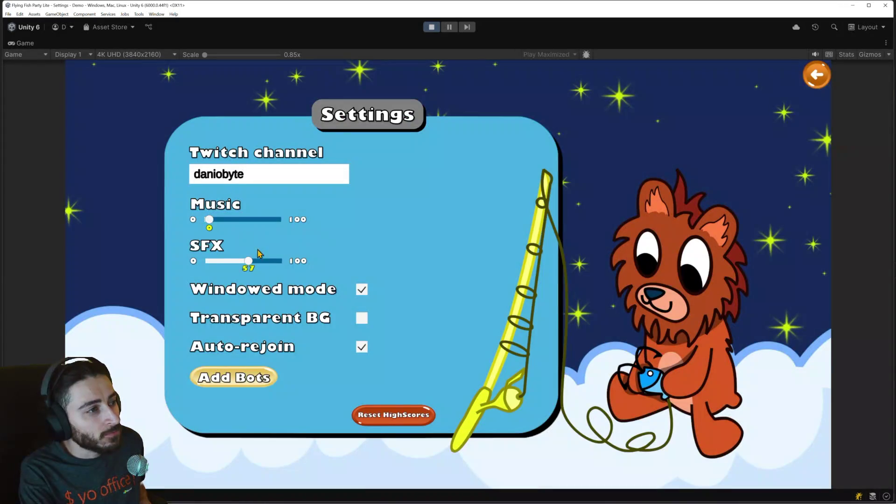
left_click(817, 74)
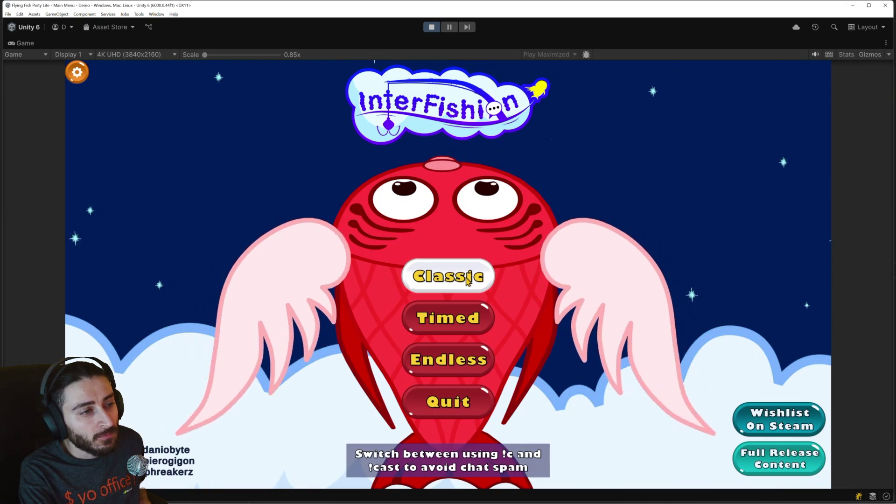
left_click(467, 280)
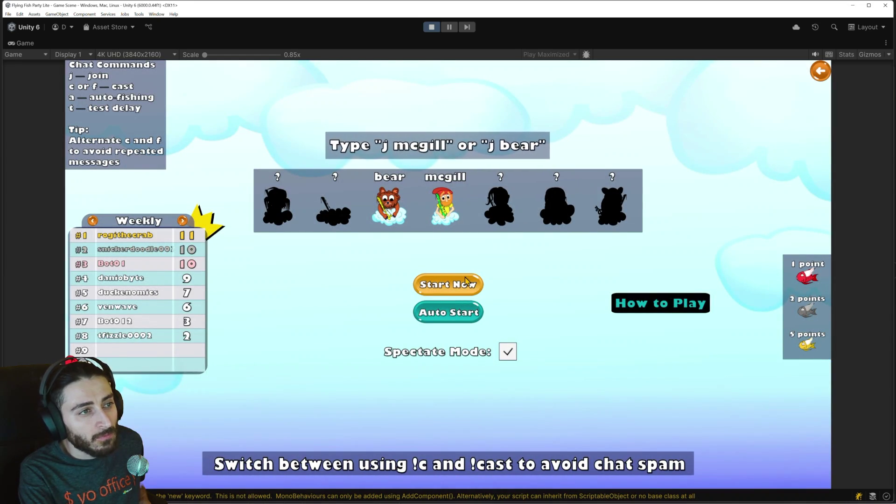
- Revisit Settings, re-enter the Classic lobby, and restore the full editor layout with Shift+Space
left_click(820, 71)
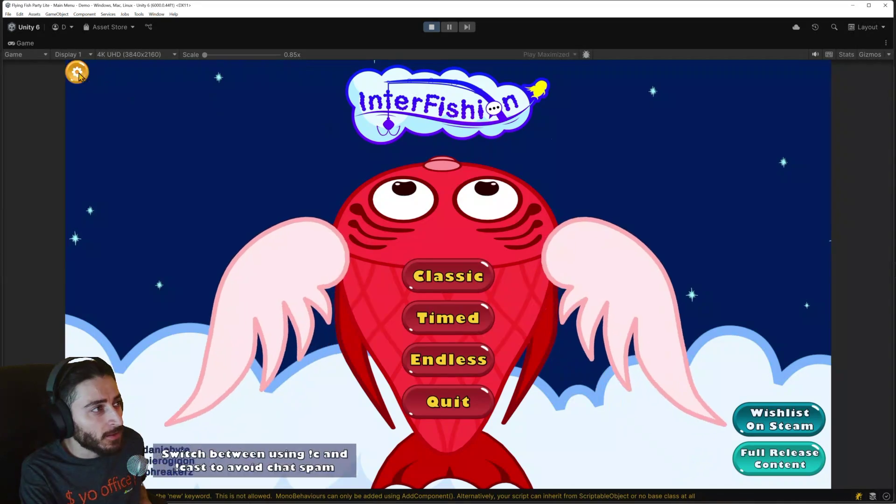
left_click(77, 72)
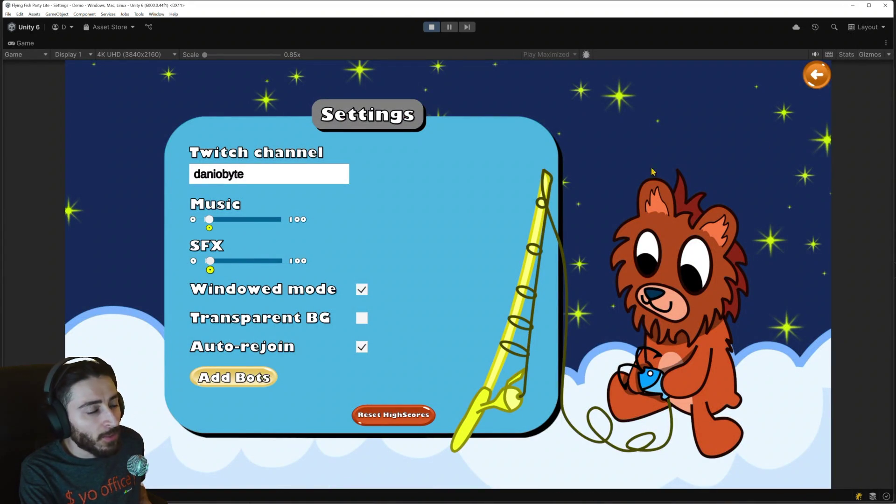
left_click(816, 74)
left_click(454, 270)
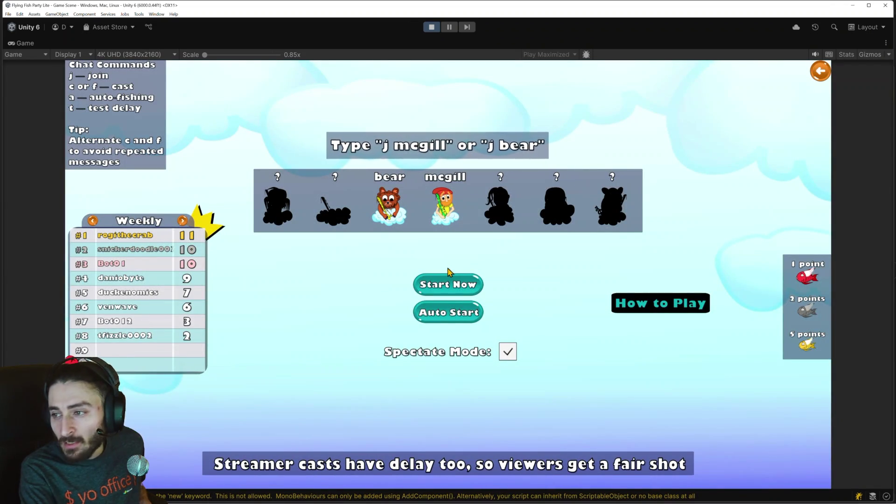
key("shift+space")
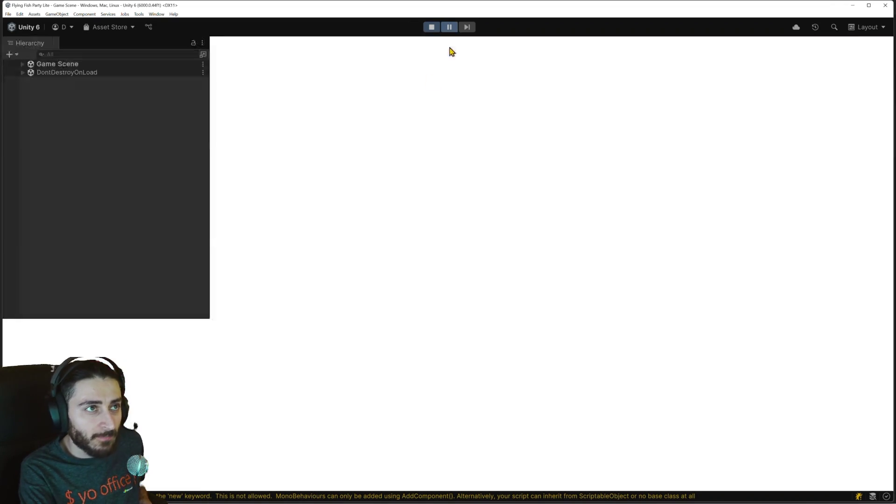
- Expand Audio(Clone), inspect SFX and TwitchIRC, expand Game Scene, then reselect SFX
left_click(30, 89)
left_click(73, 91)
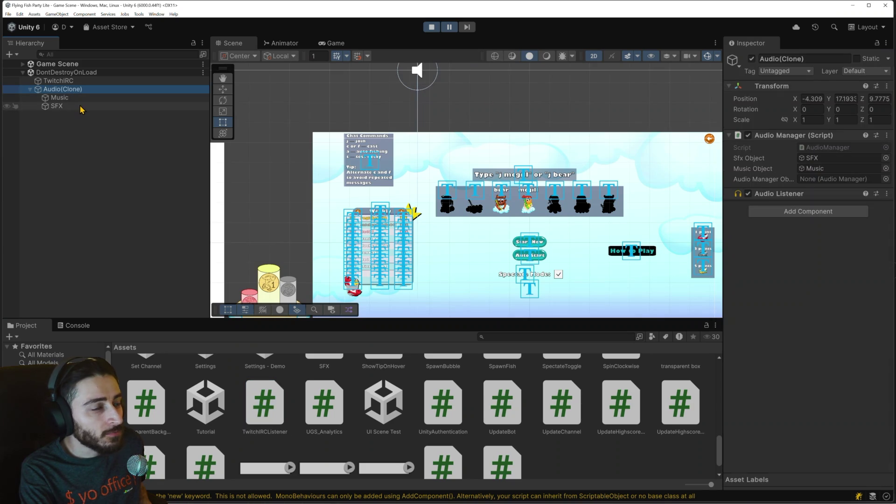
left_click(81, 107)
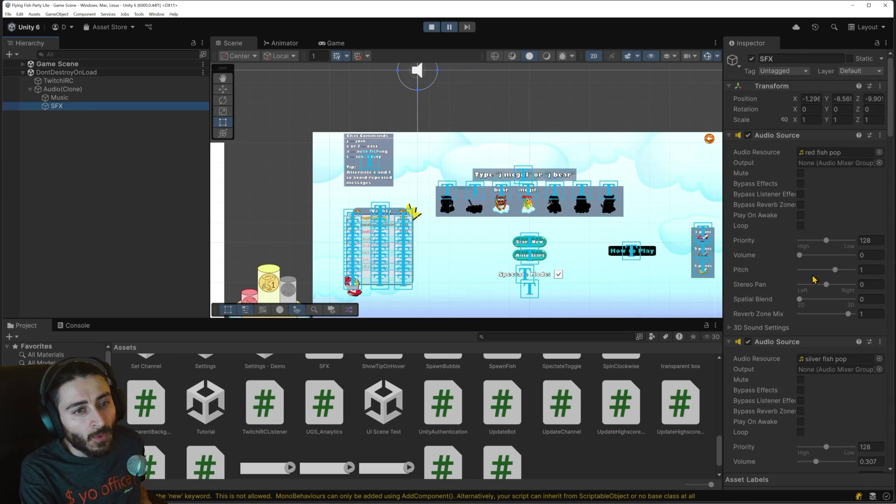
left_click(74, 82)
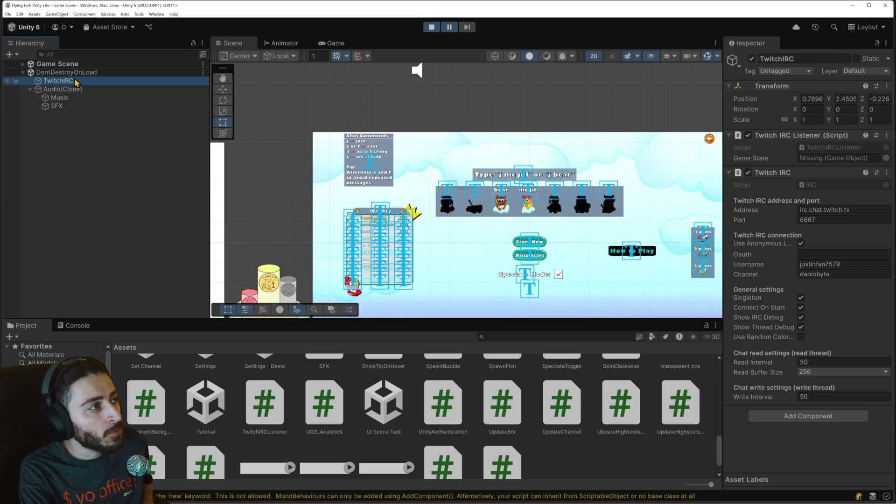
left_click(23, 64)
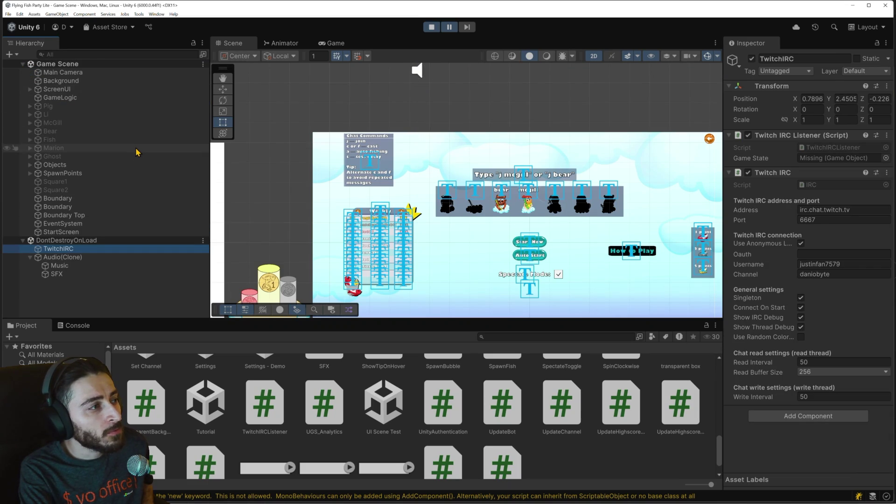
left_click(78, 275)
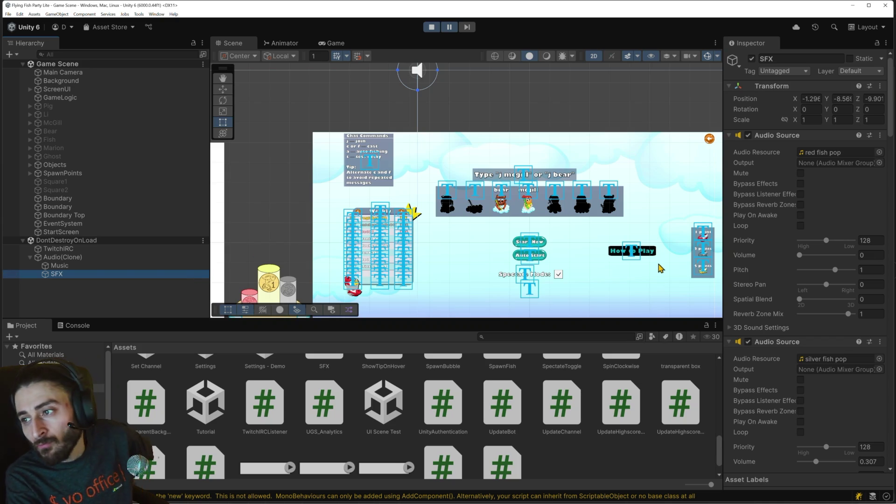
- Scroll through SFX's Audio Sources, then open the SFX script in Visual Studio and minimize it
scroll(817, 275, "down", 5)
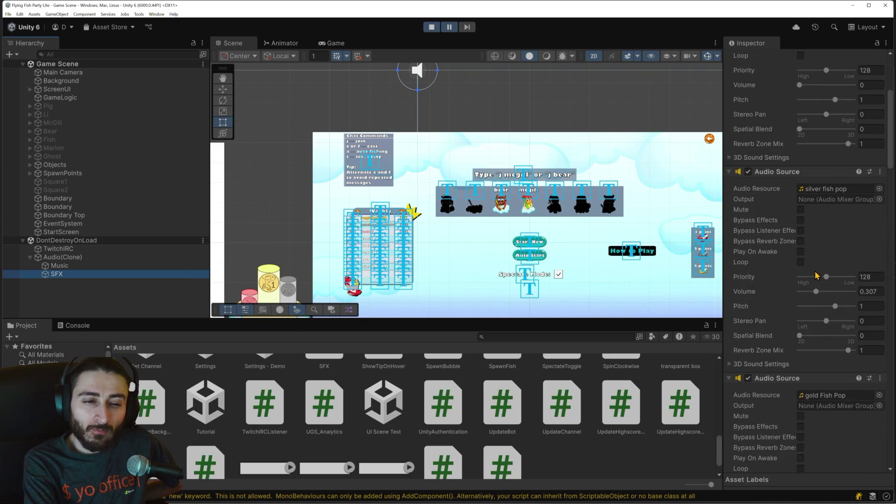
scroll(817, 279, "down", 3)
scroll(819, 280, "down", 5)
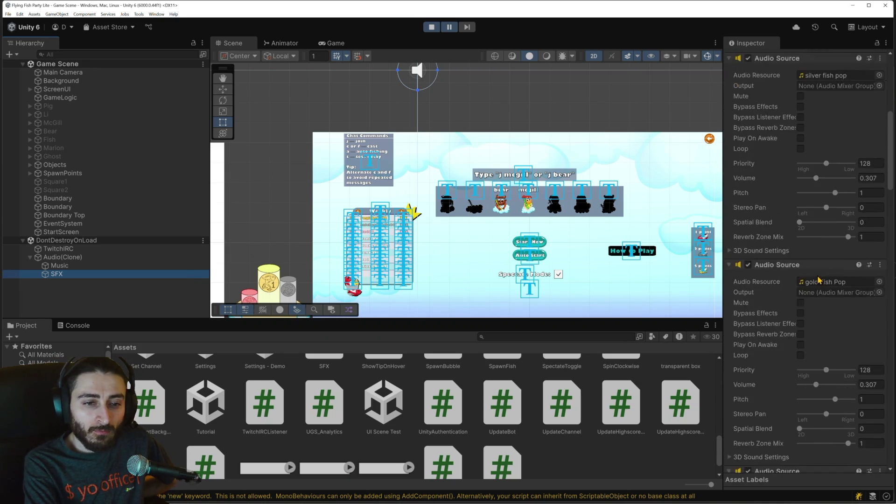
scroll(817, 278, "down", 13)
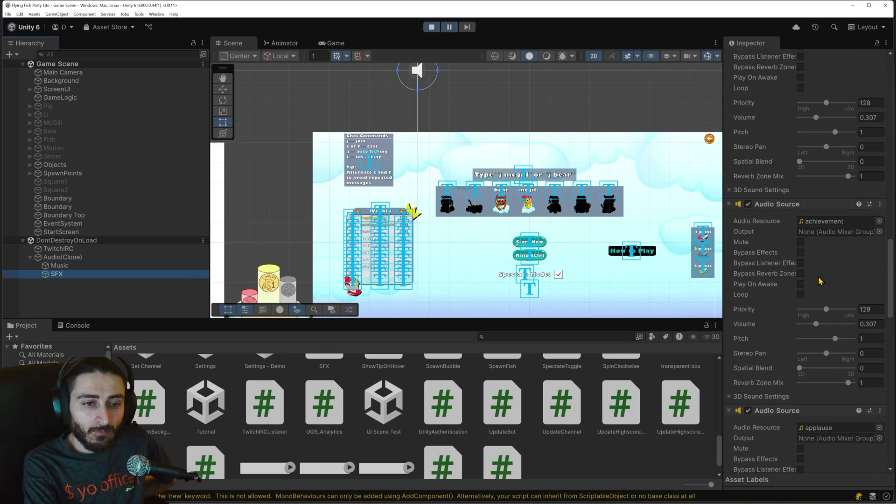
scroll(515, 453, "down", 1)
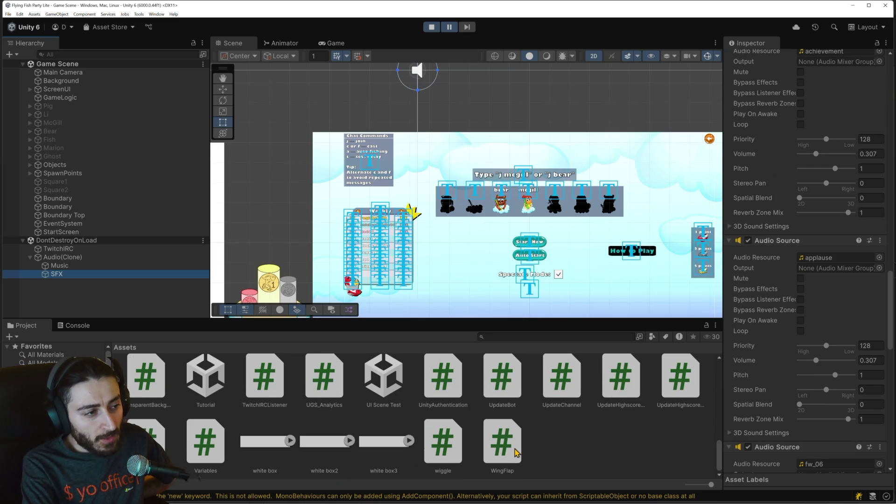
scroll(517, 454, "up", 2)
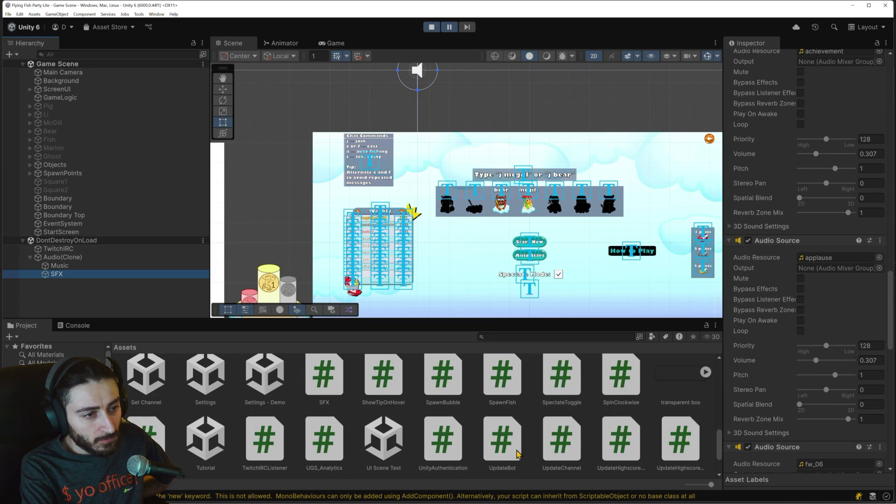
double_click(328, 382)
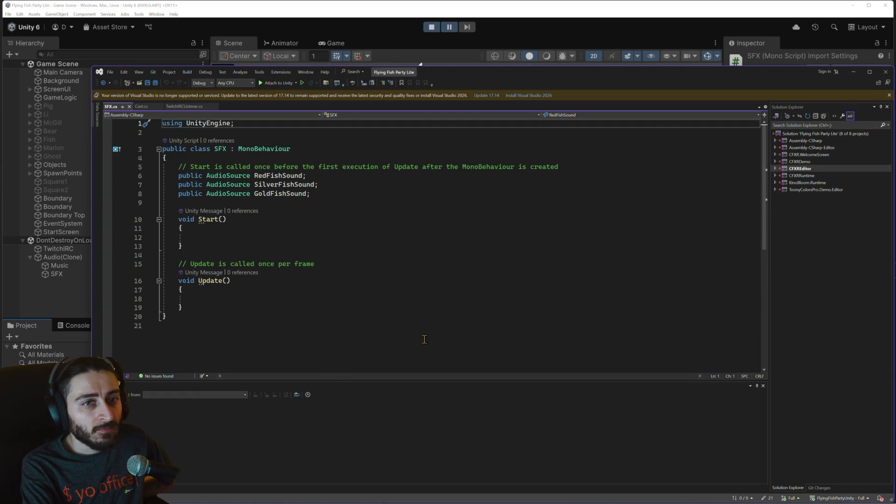
left_click(852, 72)
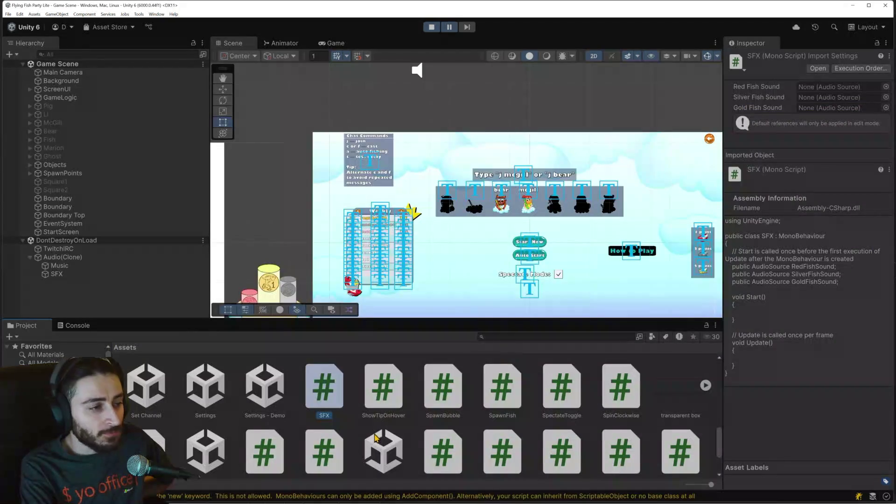
- Inspect the UpdateSliderText script in the Project window and scroll the assets back up
scroll(375, 436, "down", 2)
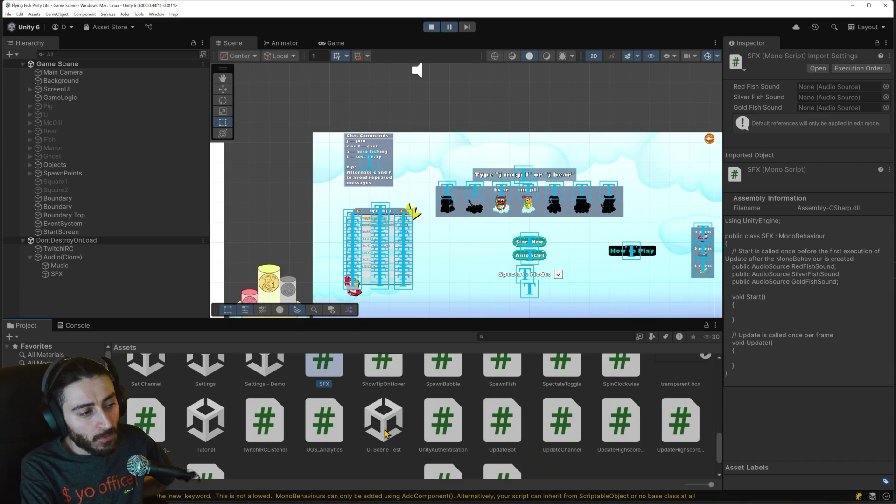
scroll(385, 433, "down", 2)
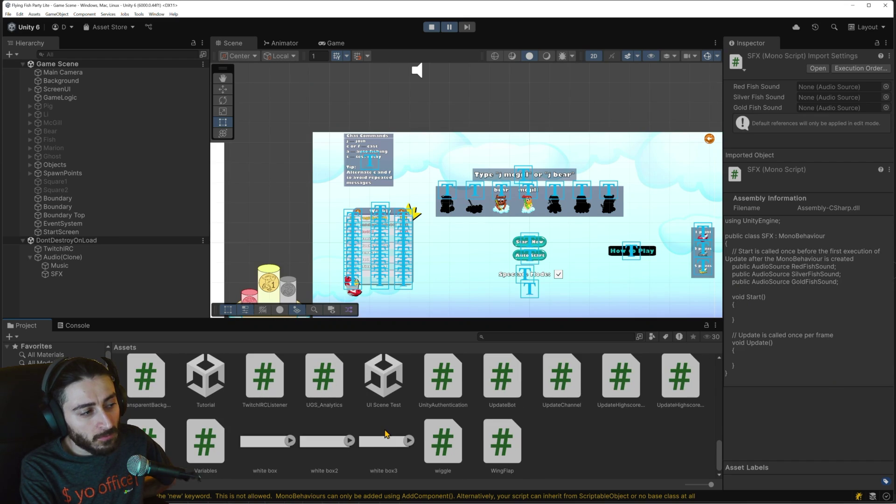
left_click(156, 438)
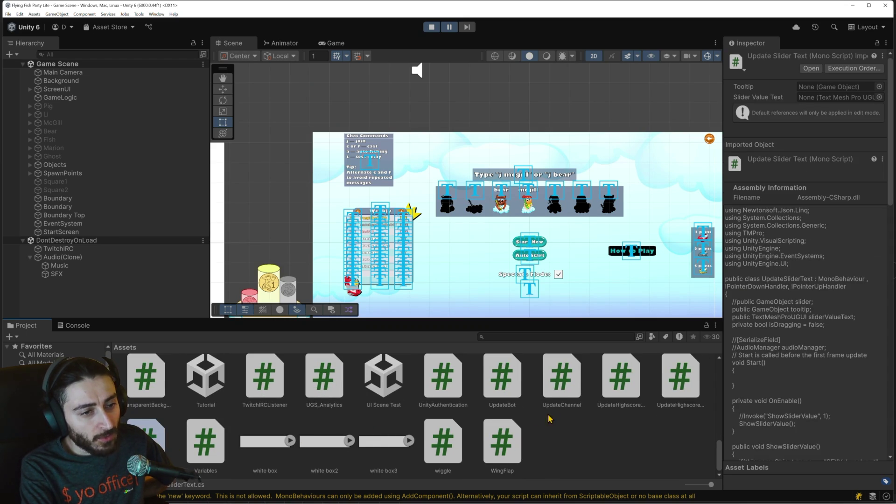
scroll(560, 419, "up", 1)
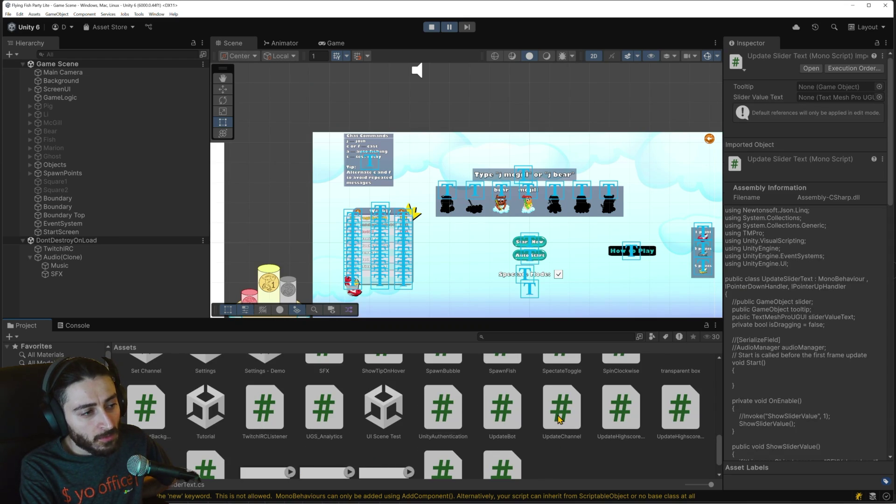
scroll(559, 419, "up", 1)
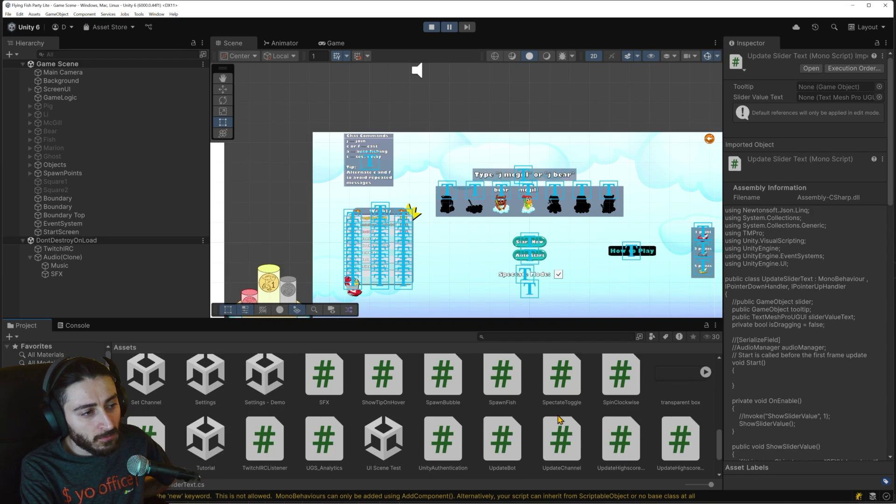
scroll(559, 419, "up", 2)
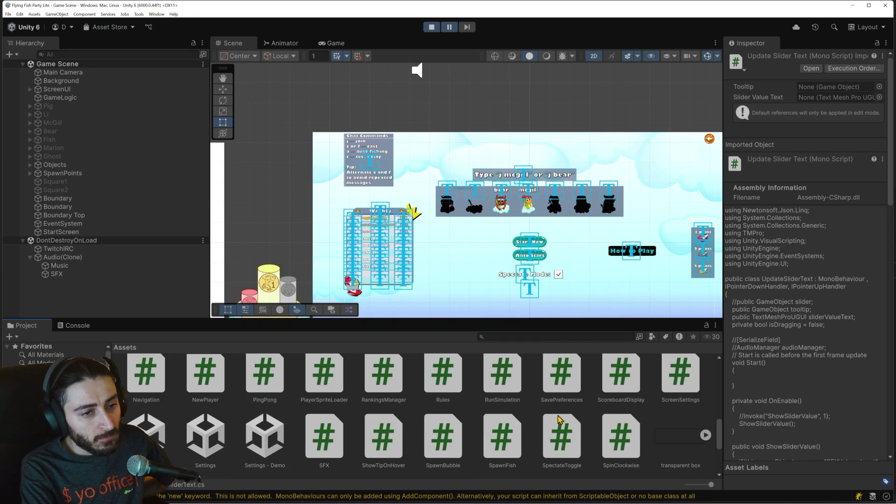
scroll(606, 384, "up", 1)
- Read the SavePreferences script's source in the Inspector, then open AudioManager in the code editor
left_click(606, 383)
left_click(541, 394)
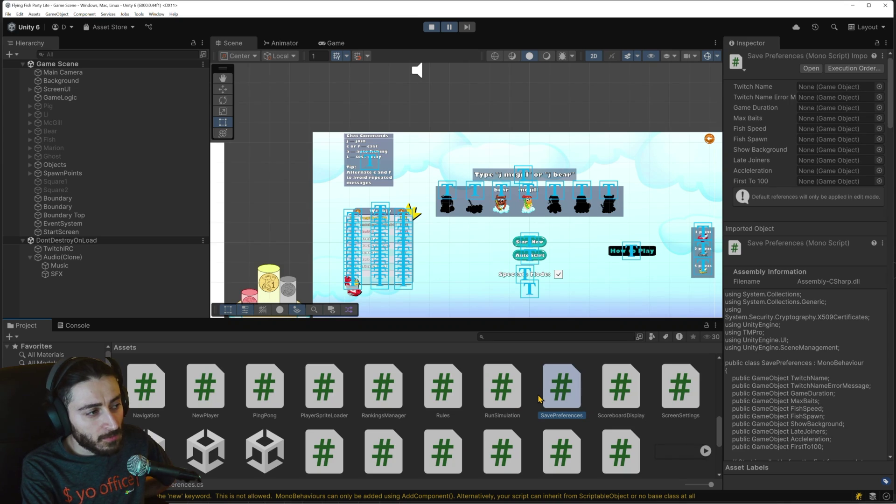
scroll(760, 405, "down", 6)
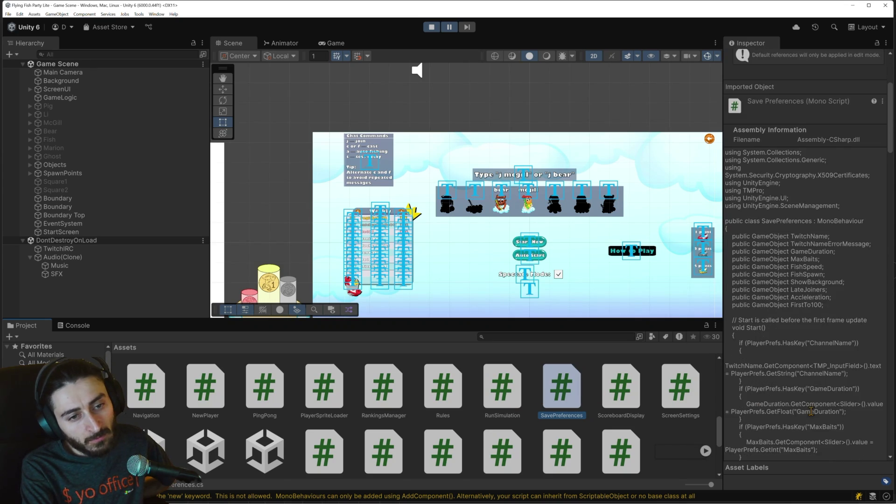
scroll(592, 407, "up", 2)
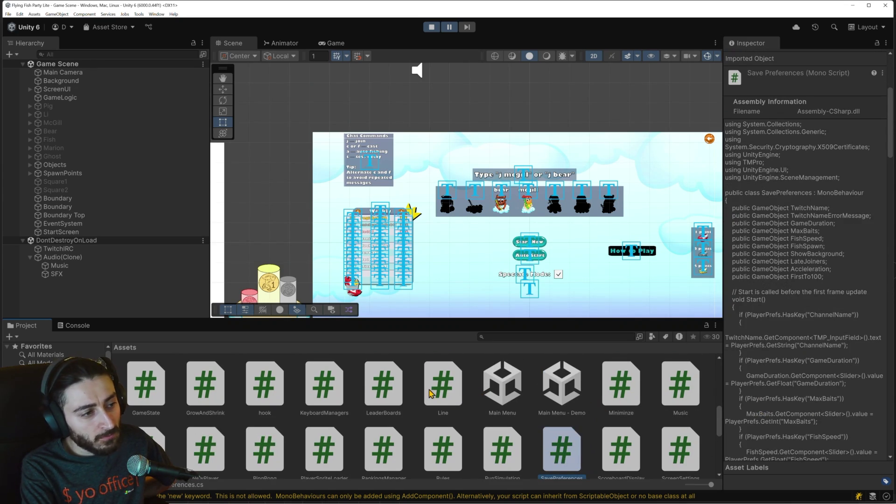
scroll(303, 400, "up", 2)
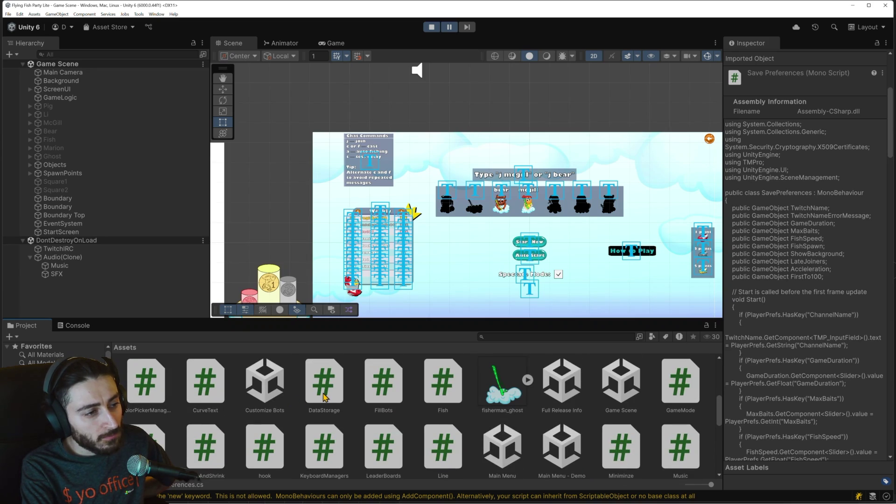
scroll(324, 397, "up", 2)
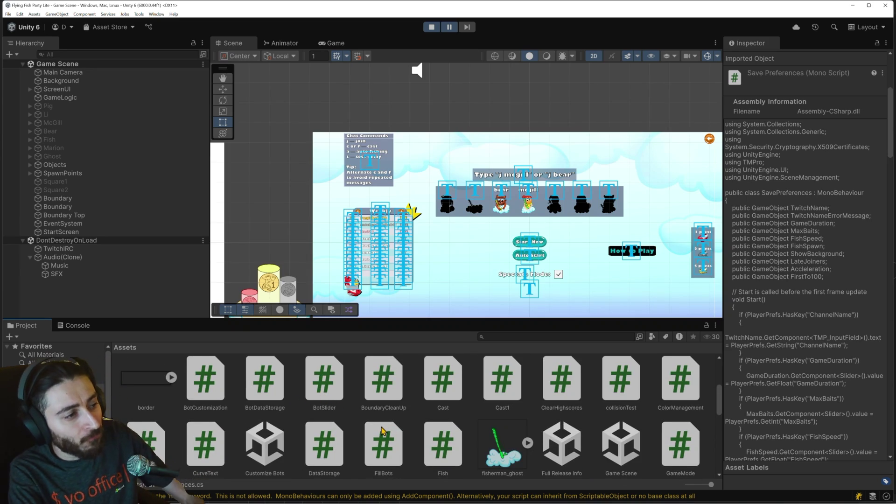
scroll(380, 430, "up", 5)
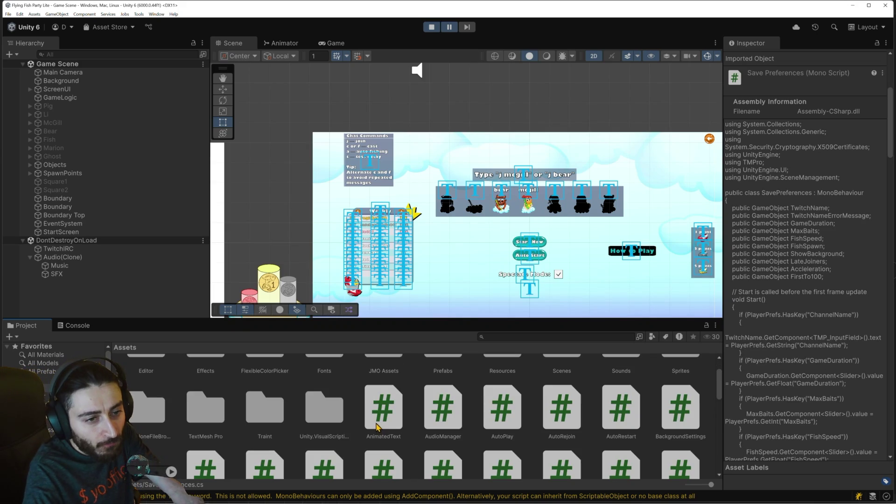
double_click(446, 415)
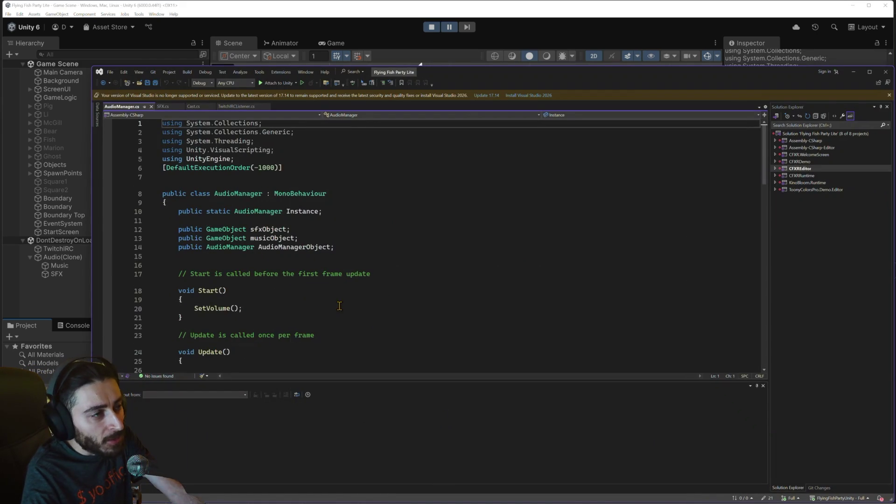
- Read AudioManager.cs down to SetVolume() and highlight the AudioSource references on line 46
scroll(339, 318, "down", 7)
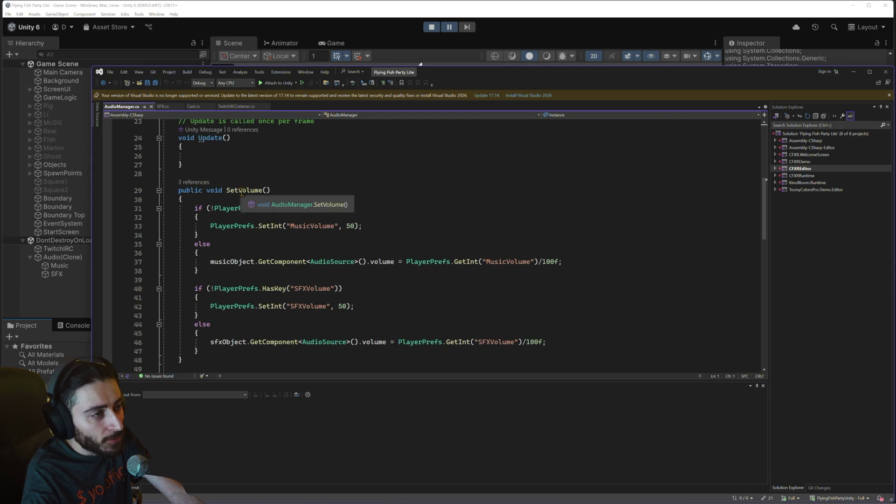
scroll(315, 286, "down", 3)
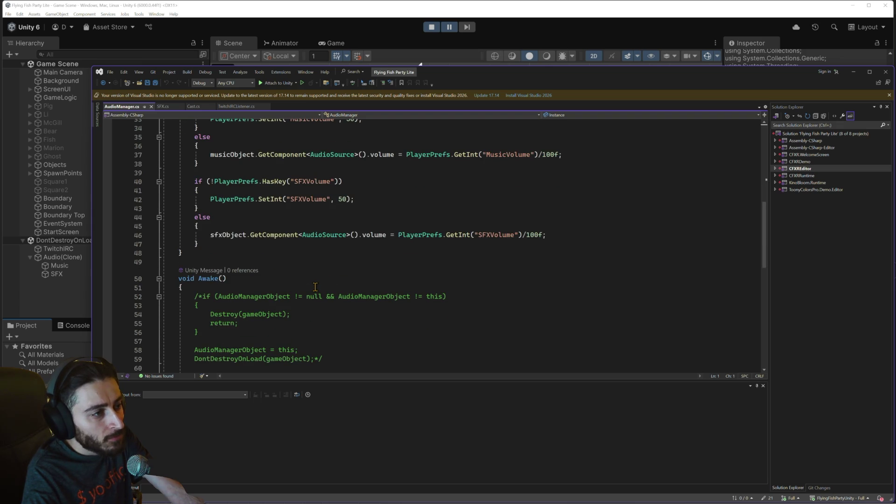
scroll(315, 286, "down", 5)
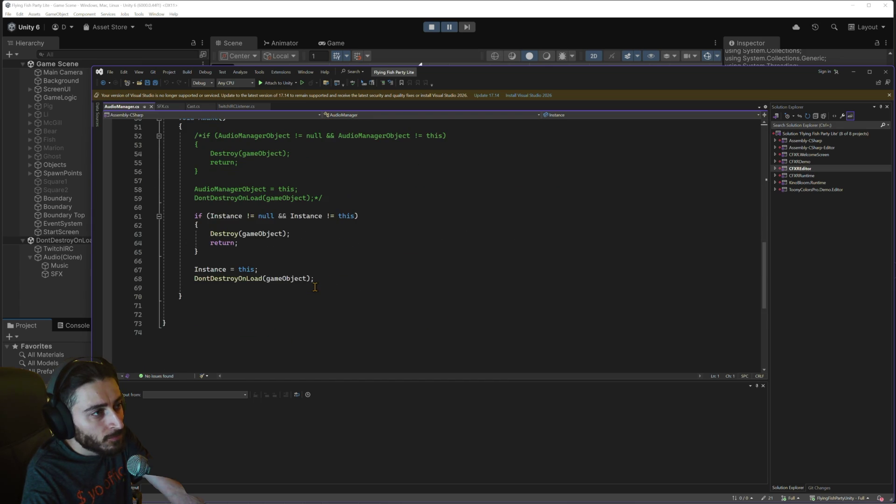
scroll(315, 286, "up", 7)
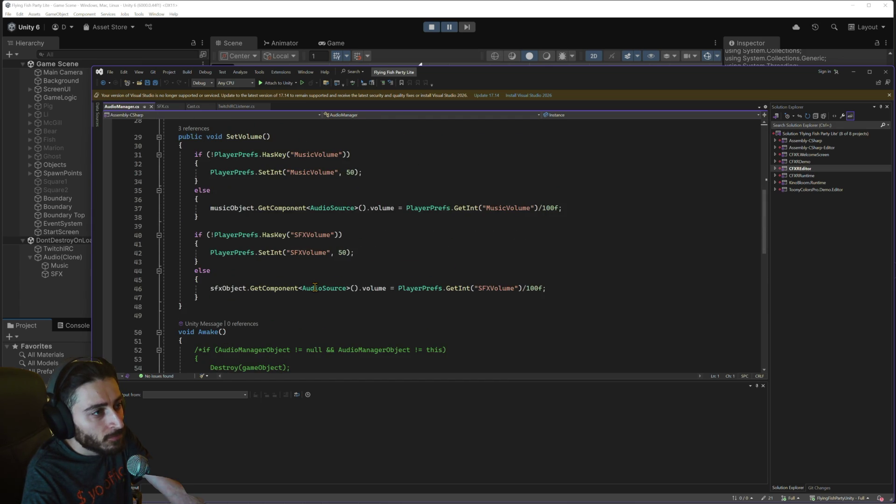
mouse_move(329, 209)
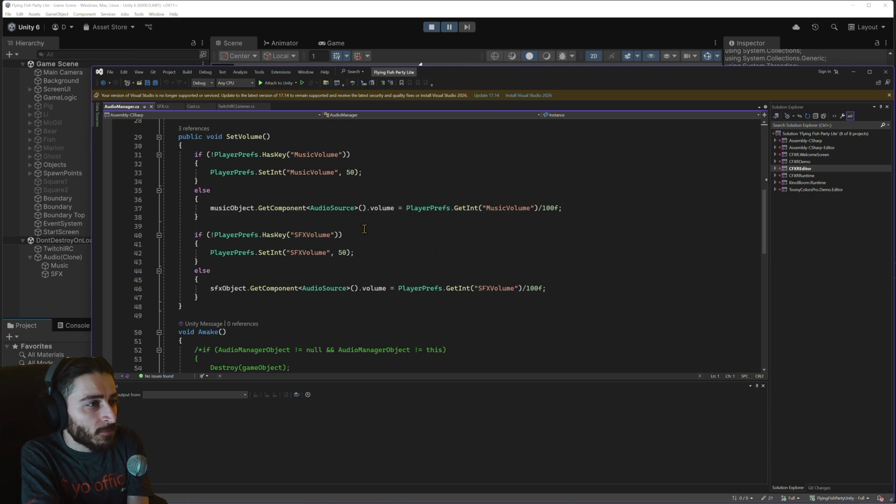
left_click(340, 209)
left_click(336, 289)
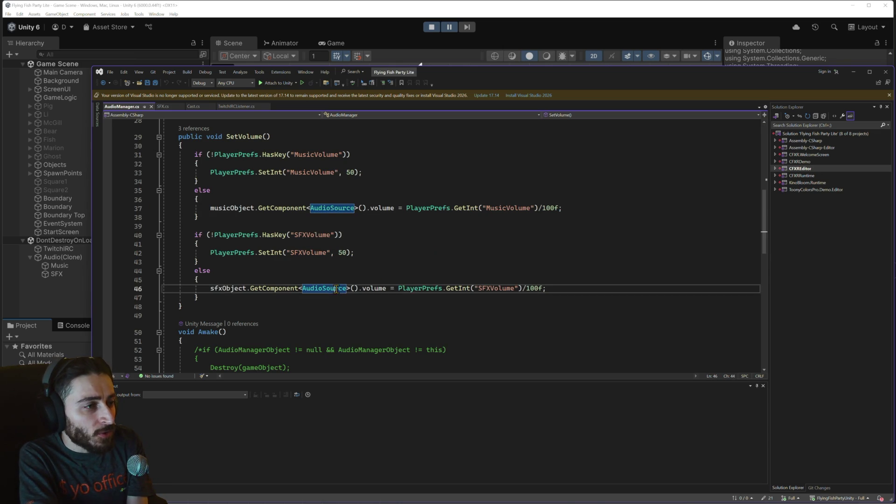
double_click(335, 289)
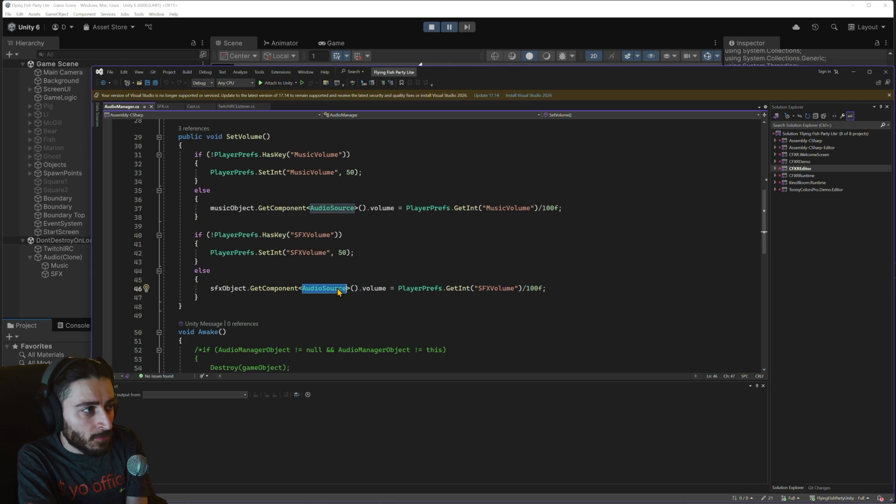
scroll(338, 289, "up", 6)
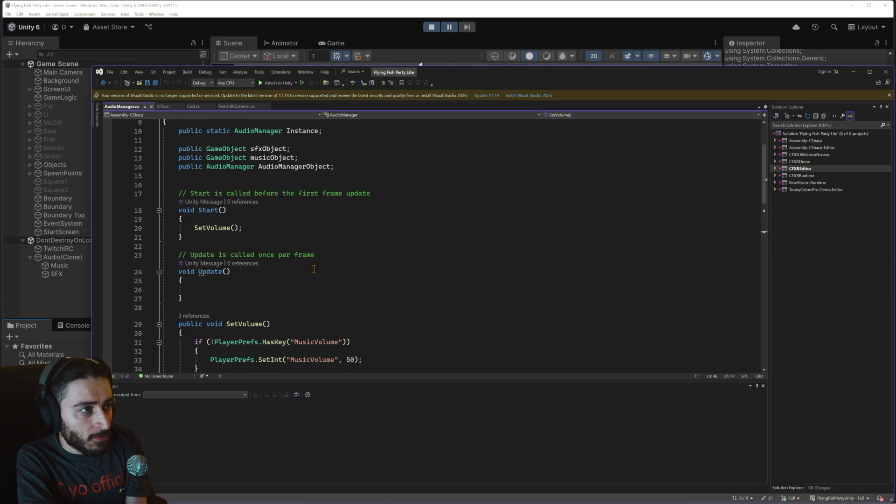
scroll(289, 200, "down", 5)
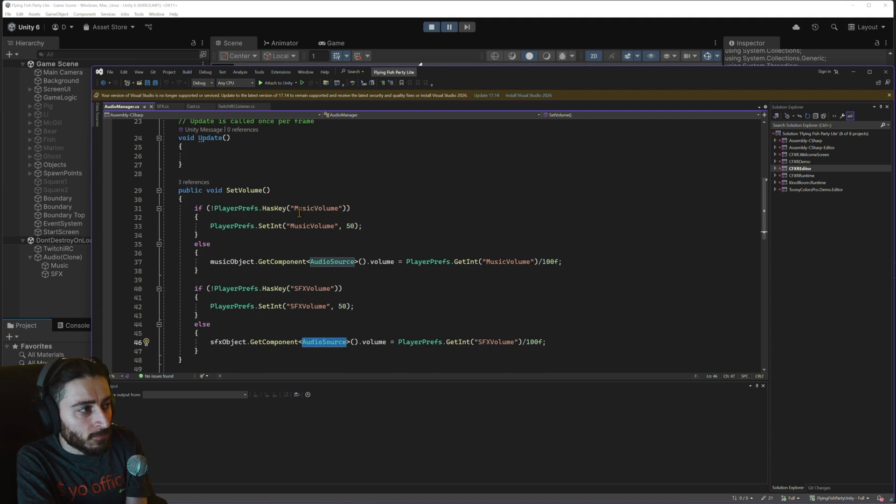
left_click(56, 274)
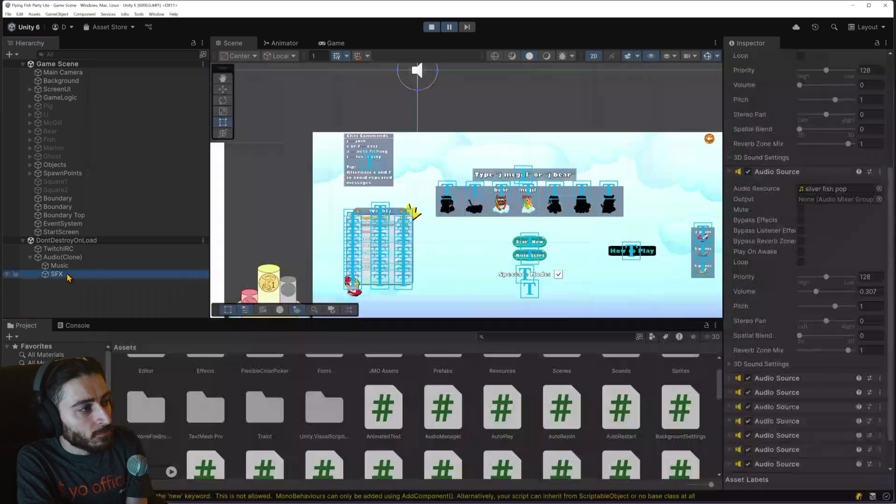
- Scroll SFX's Audio Sources, then select Audio(Clone) to see Sfx Object SFX and Music Object Music
scroll(838, 360, "down", 15)
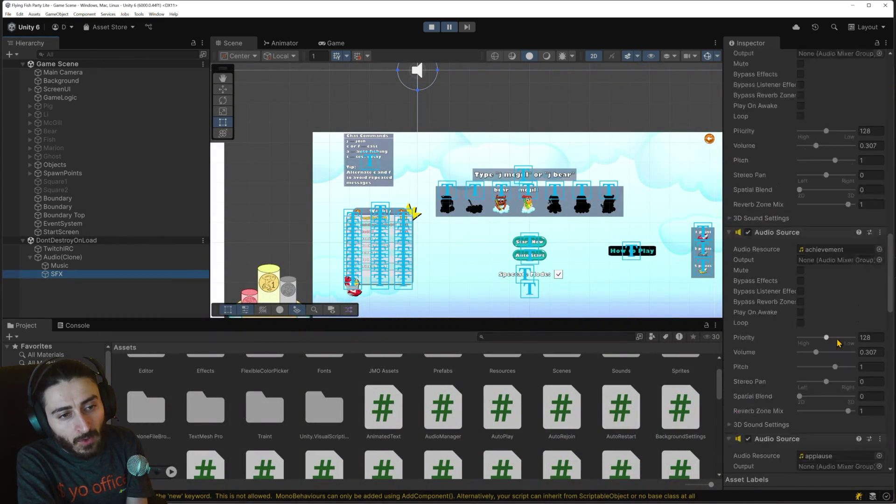
scroll(835, 364, "down", 10)
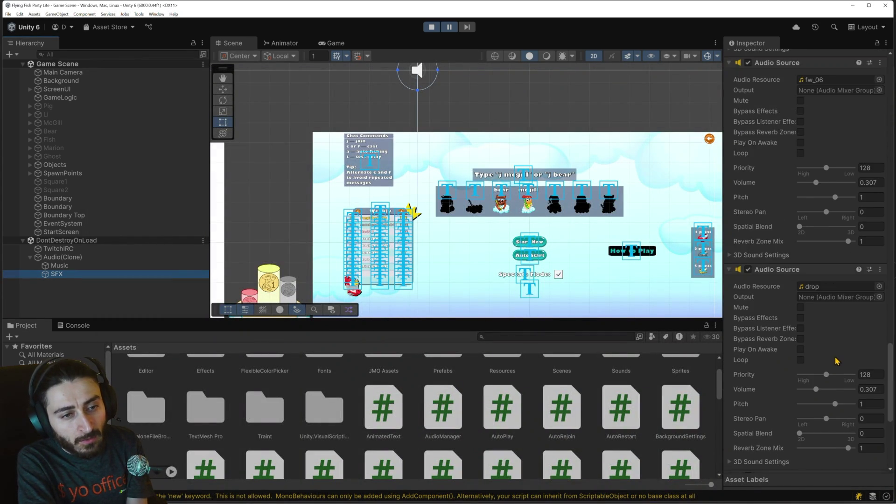
scroll(832, 371, "up", 20)
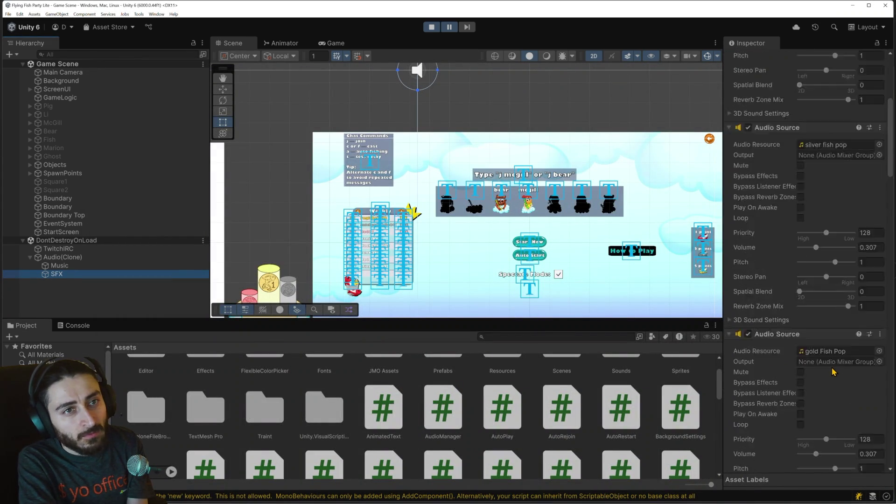
left_click(105, 258)
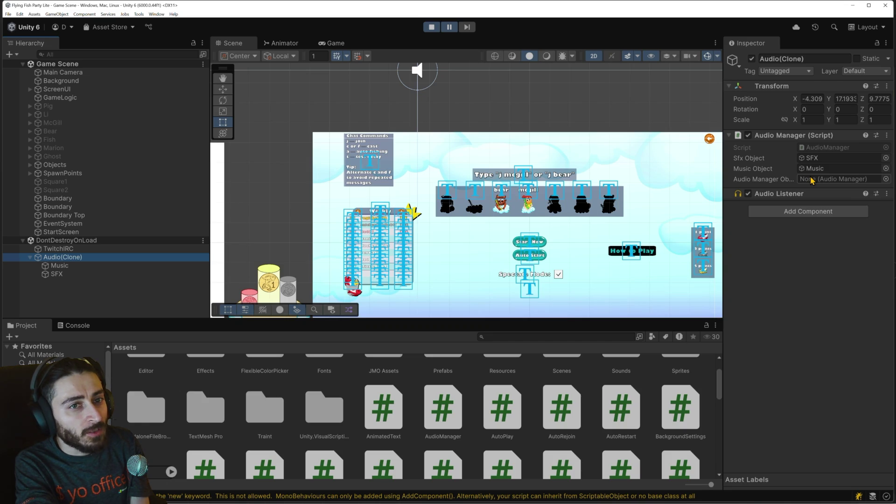
key("alt+Tab")
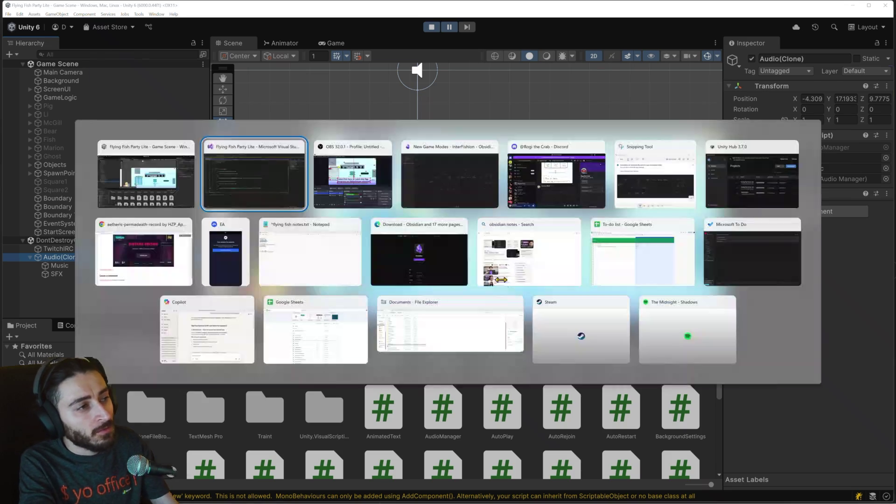
- Highlight the AudioManagerObject field on line 14 and read SetVolume and Awake to the file's end
scroll(338, 294, "up", 7)
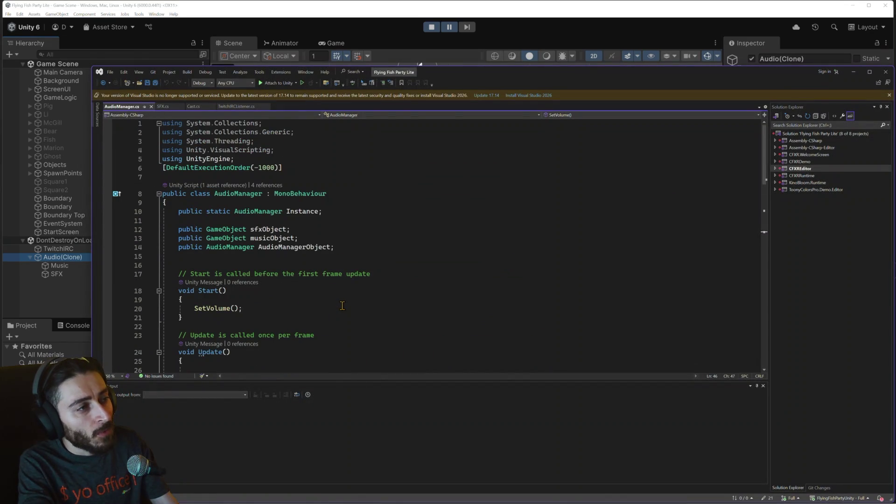
double_click(305, 251)
scroll(330, 306, "down", 7)
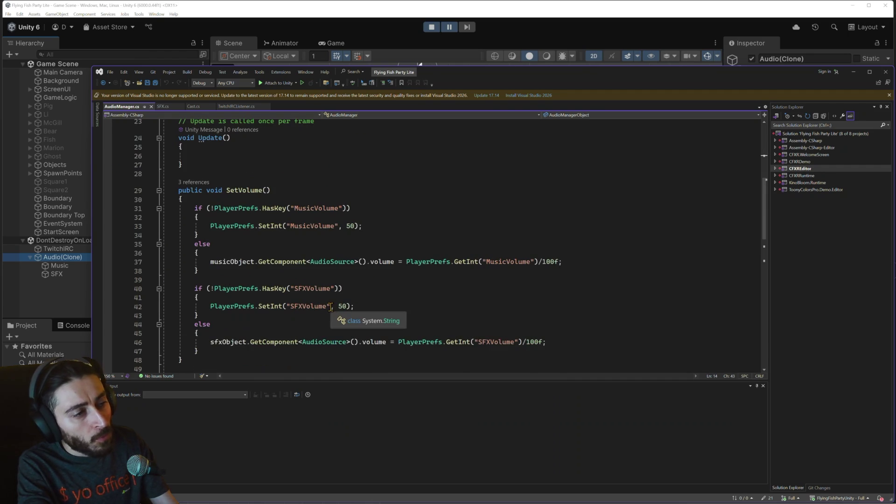
scroll(331, 307, "down", 7)
scroll(339, 307, "down", 3)
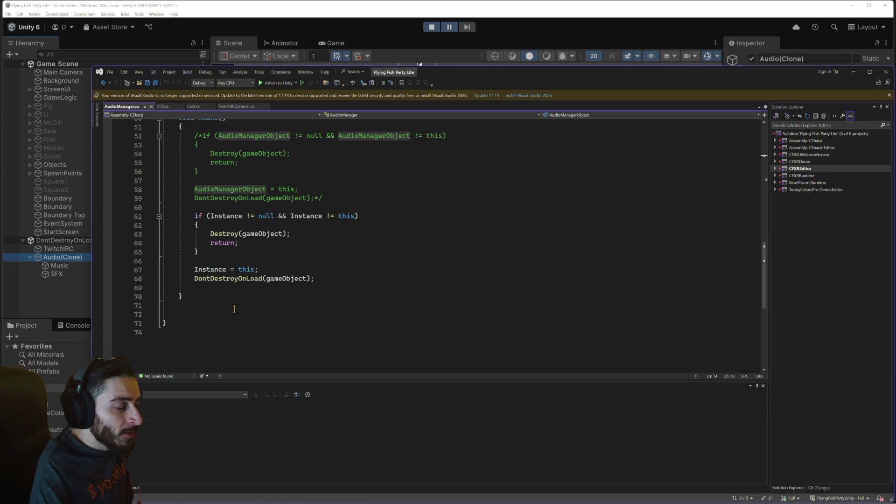
left_click(65, 278)
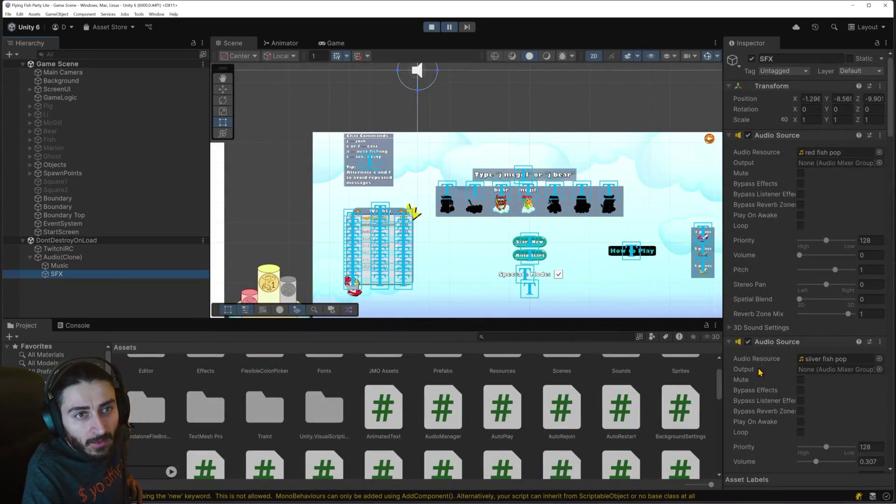
- Scroll SFX's Inspector to the last Audio Sources: drop and looping slow clock, both at 0.307
scroll(760, 373, "down", 5)
scroll(764, 377, "down", 12)
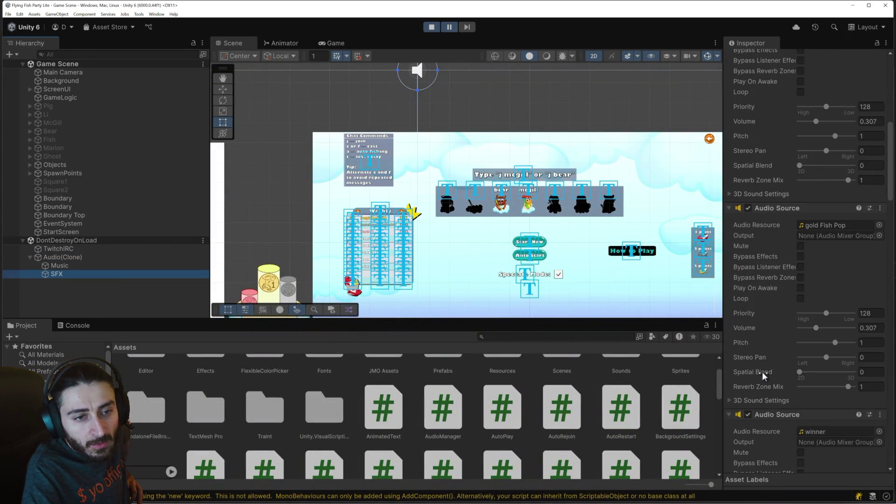
scroll(763, 376, "down", 10)
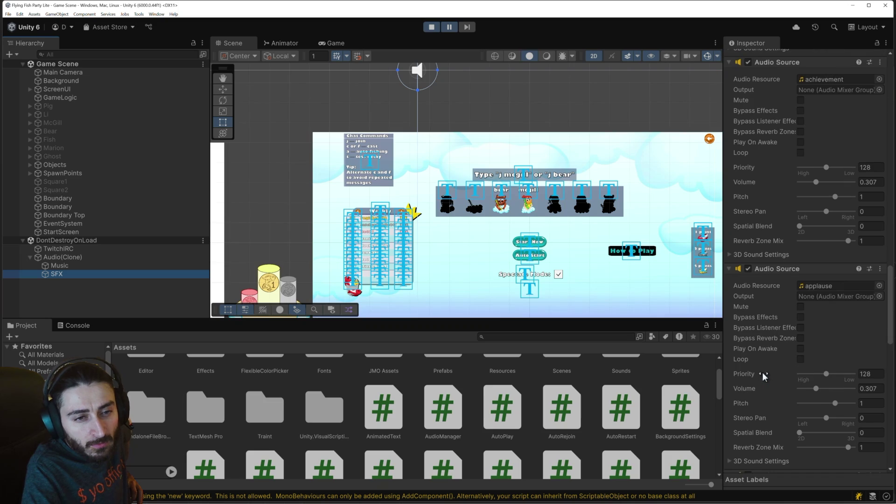
scroll(763, 376, "down", 3)
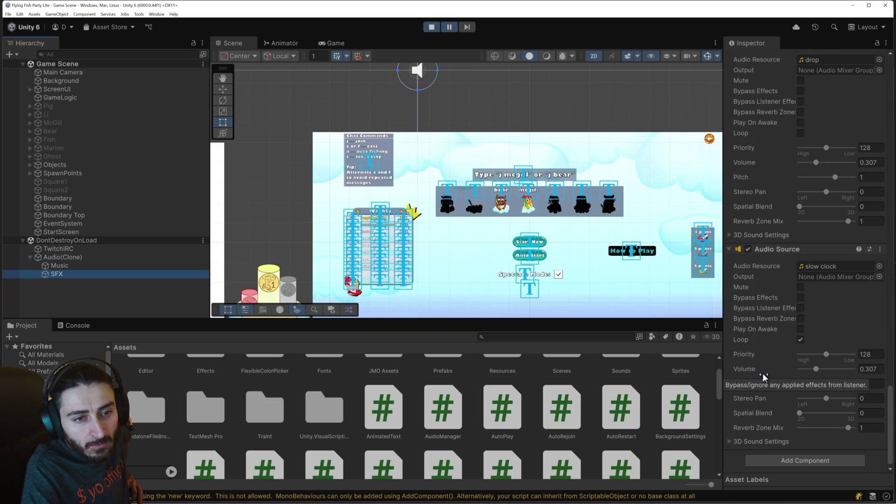
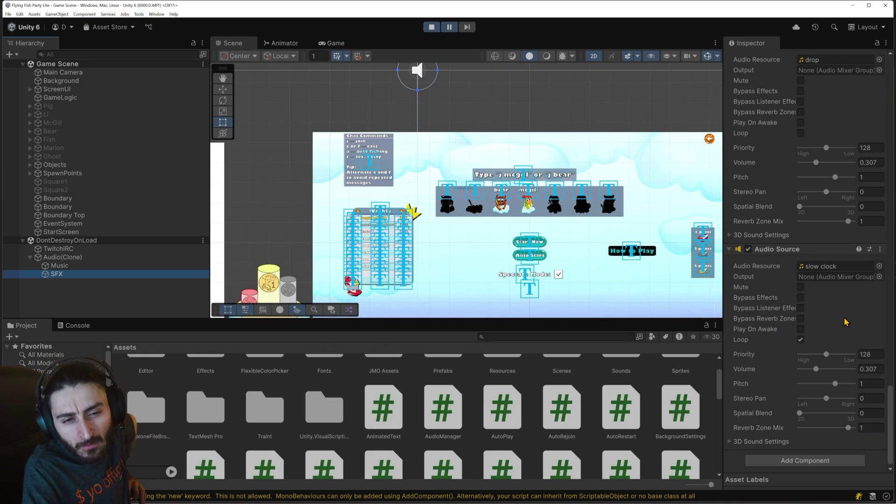
- Maximize the running Game view to fill the editor
scroll(835, 345, "up", 3)
scroll(835, 345, "up", 3)
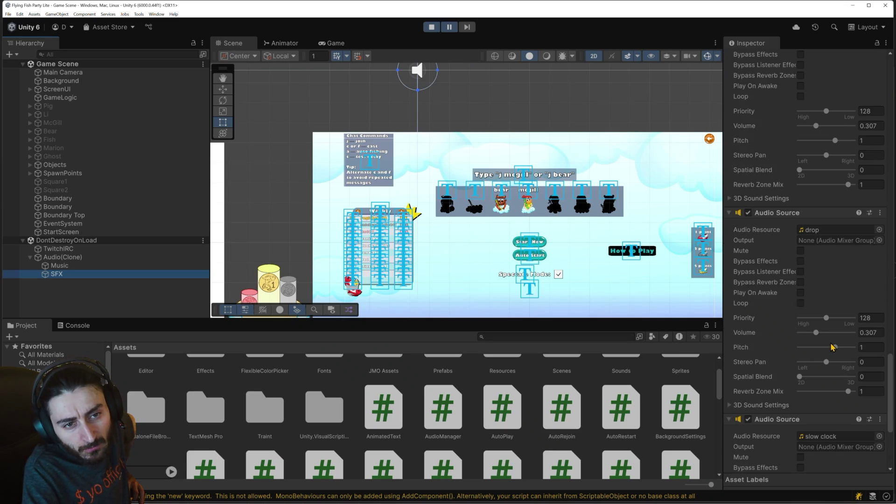
scroll(832, 346, "up", 10)
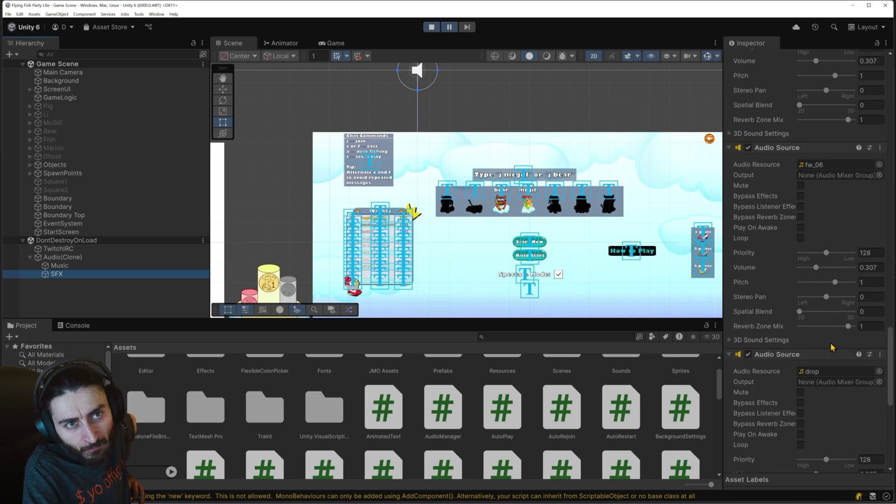
scroll(832, 347, "up", 9)
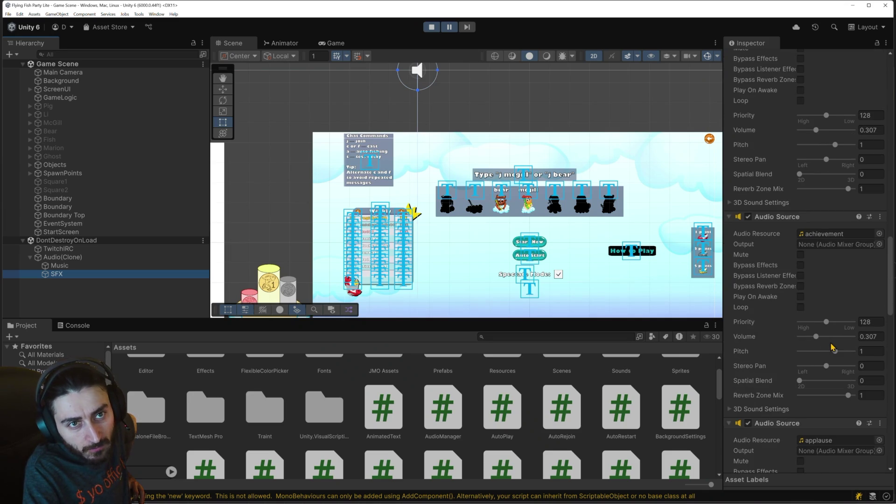
scroll(832, 347, "up", 10)
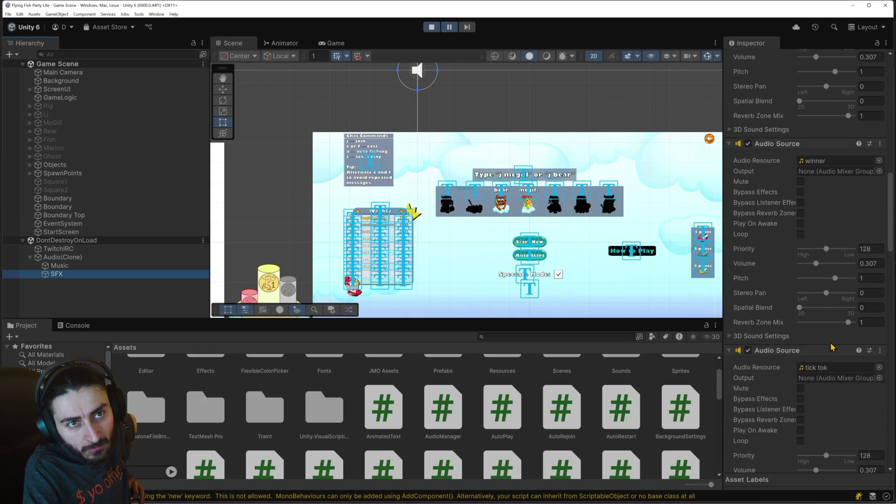
scroll(832, 347, "up", 10)
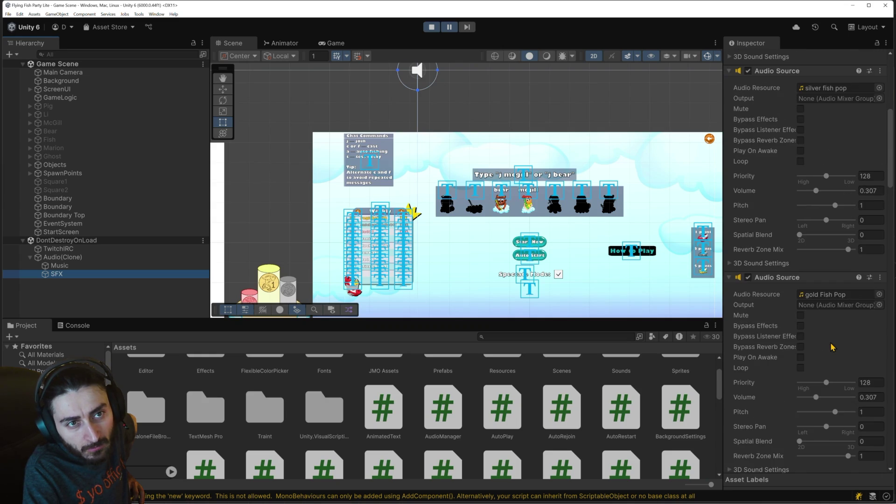
scroll(832, 347, "up", 10)
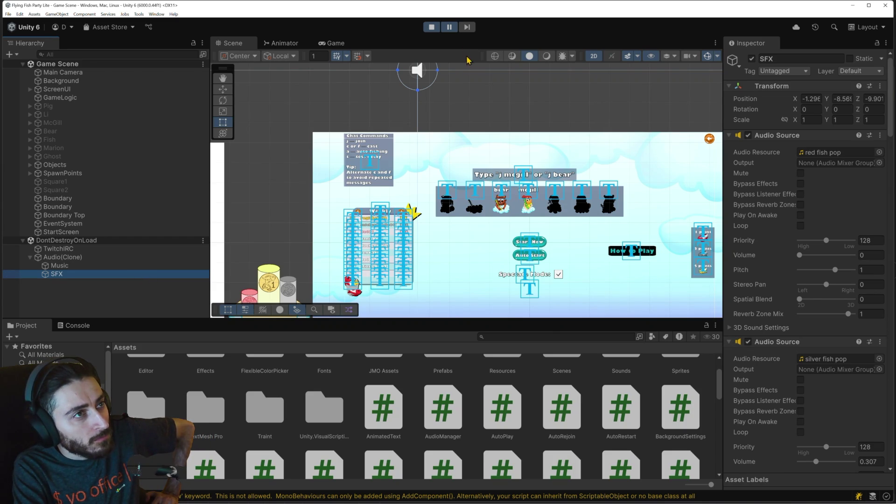
double_click(335, 43)
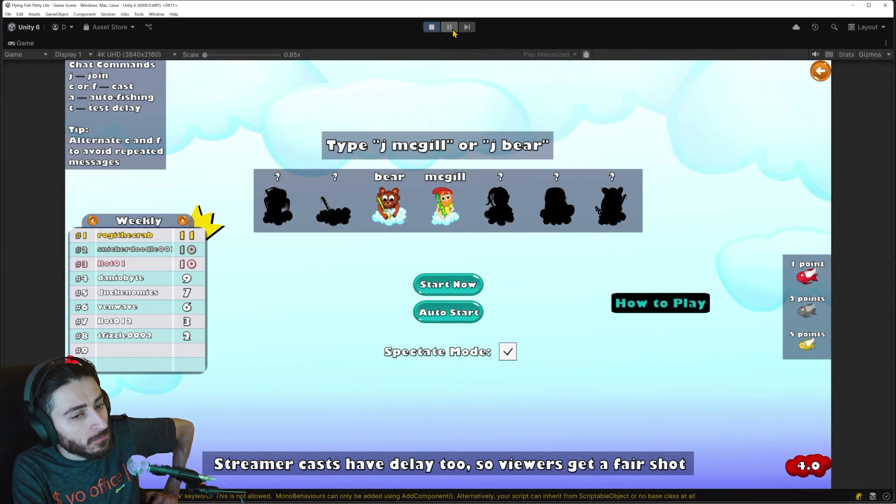
- Visit the main menu, return to the lobby, start a round, then stop play mode
left_click(819, 72)
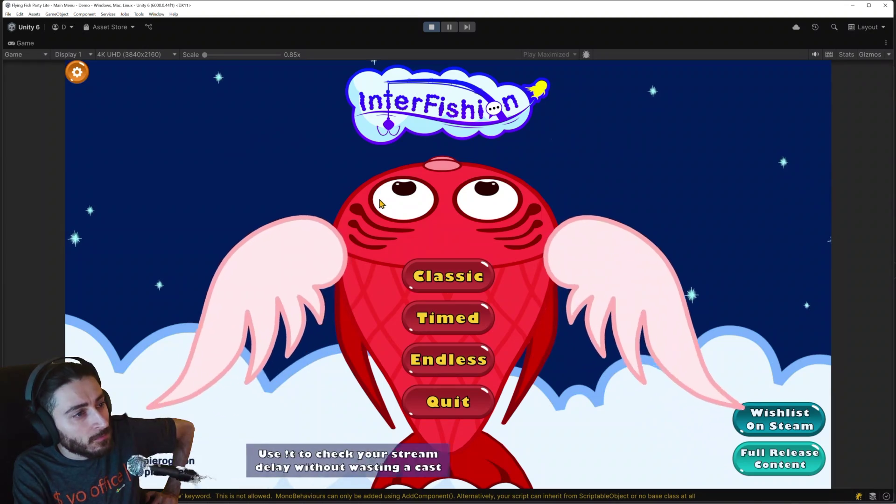
left_click(446, 276)
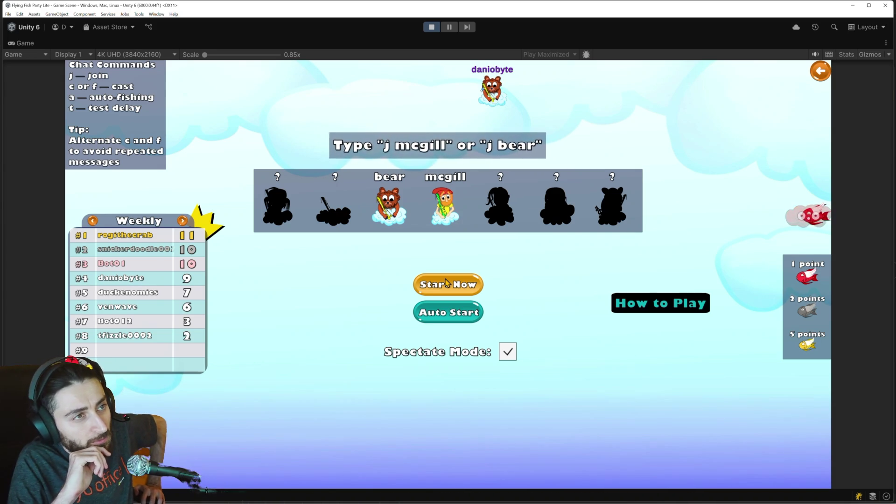
left_click(451, 291)
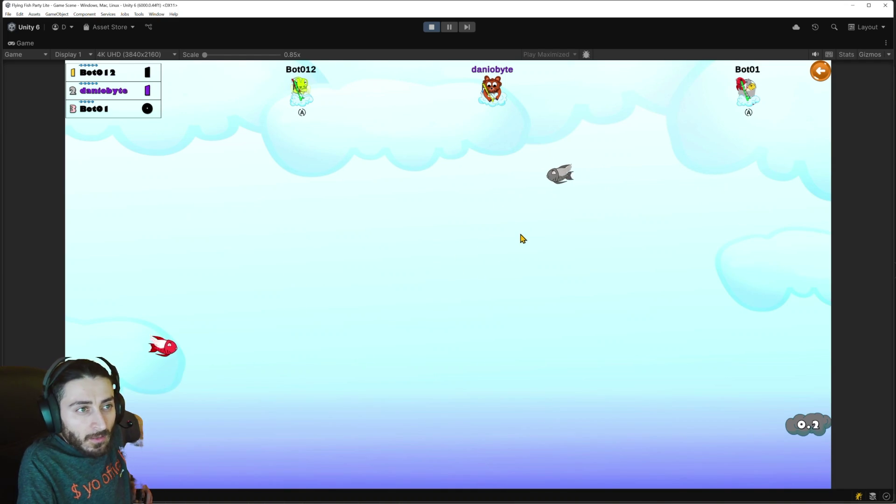
left_click(431, 27)
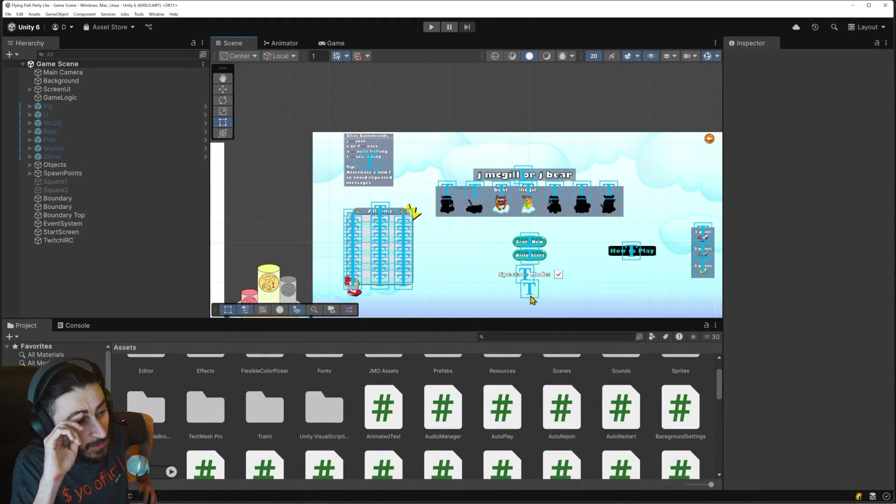
- Open the AudioManager script in Visual Studio and review it
scroll(511, 399, "down", 1)
scroll(513, 398, "up", 1)
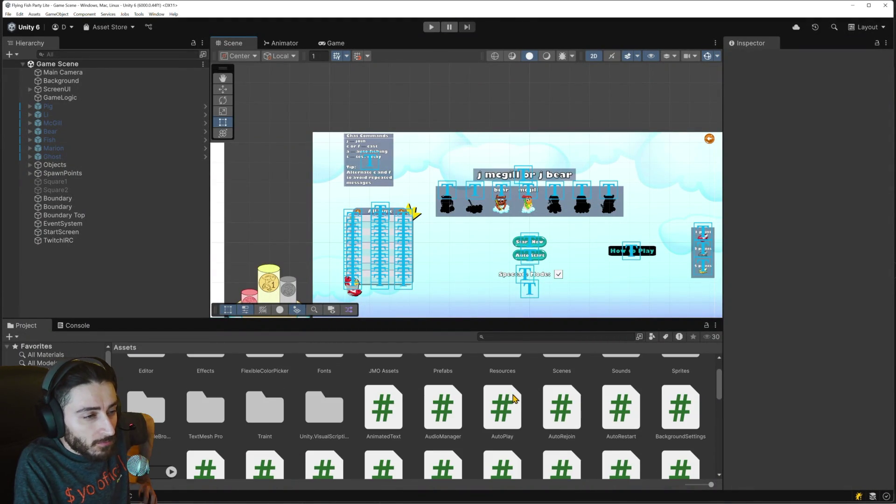
double_click(434, 405)
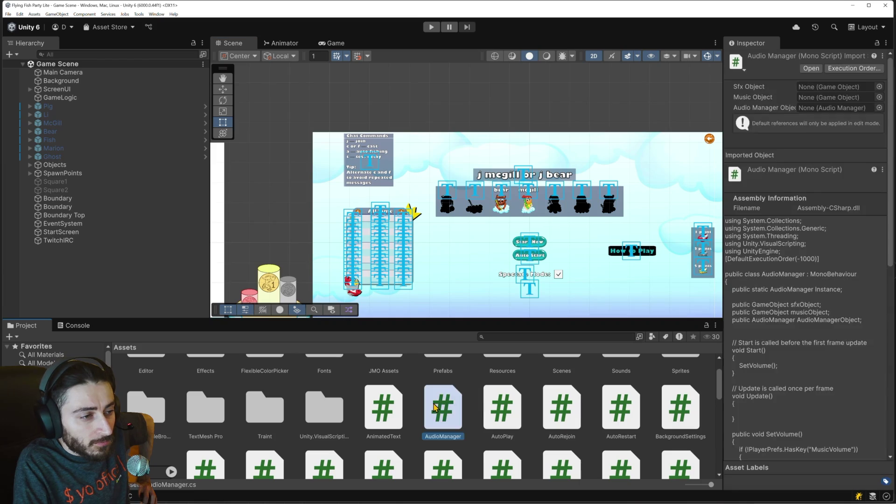
scroll(371, 331, "up", 6)
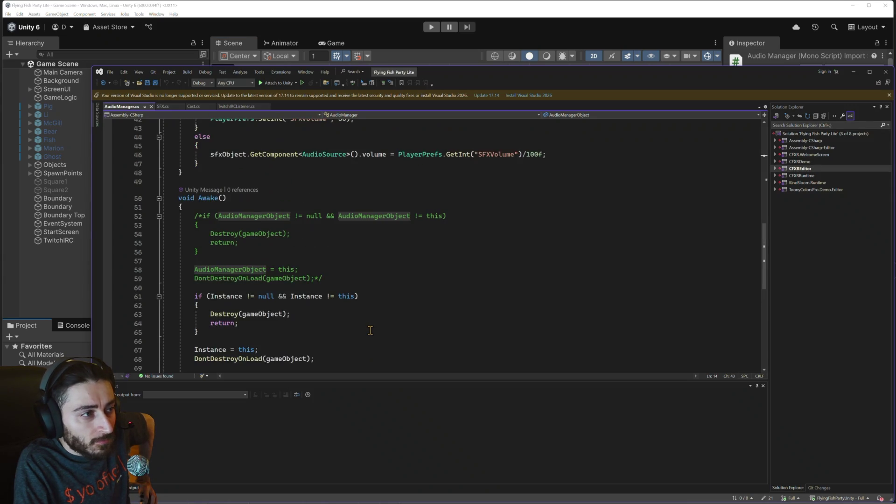
scroll(371, 331, "up", 9)
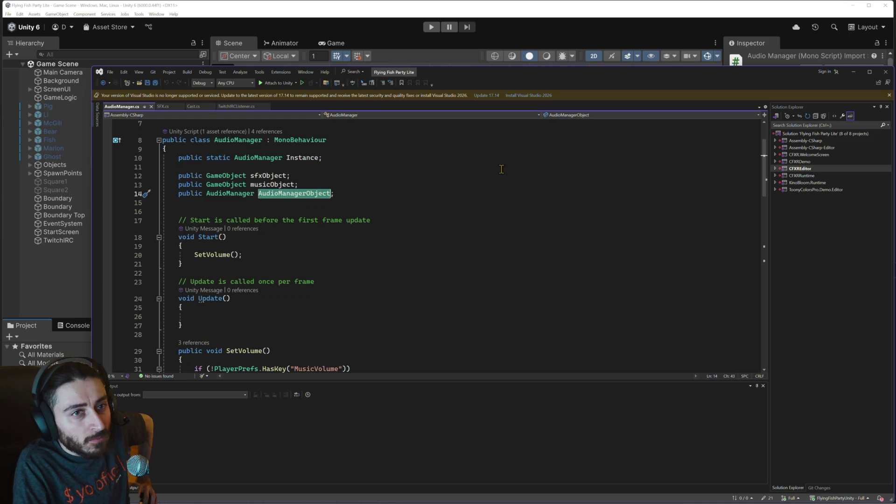
- Return to Unity and open the GameState script from the Project panel
left_click(853, 72)
scroll(464, 387, "down", 5)
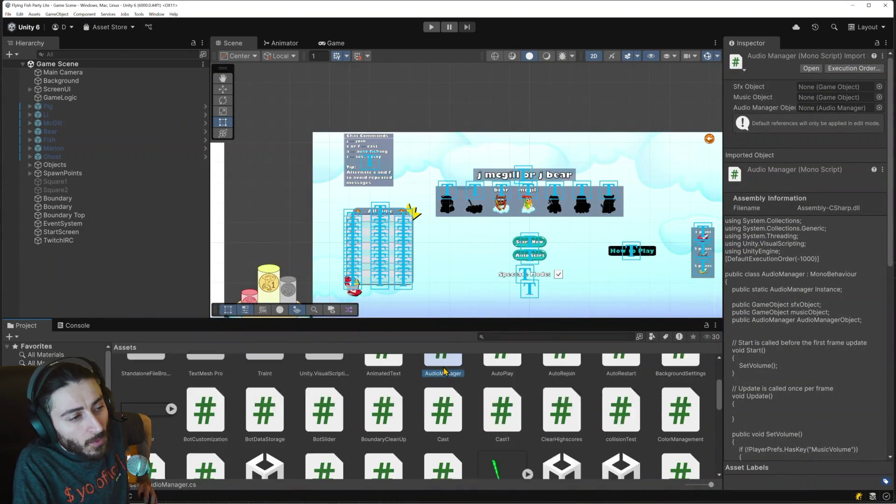
scroll(466, 388, "down", 2)
scroll(464, 392, "down", 2)
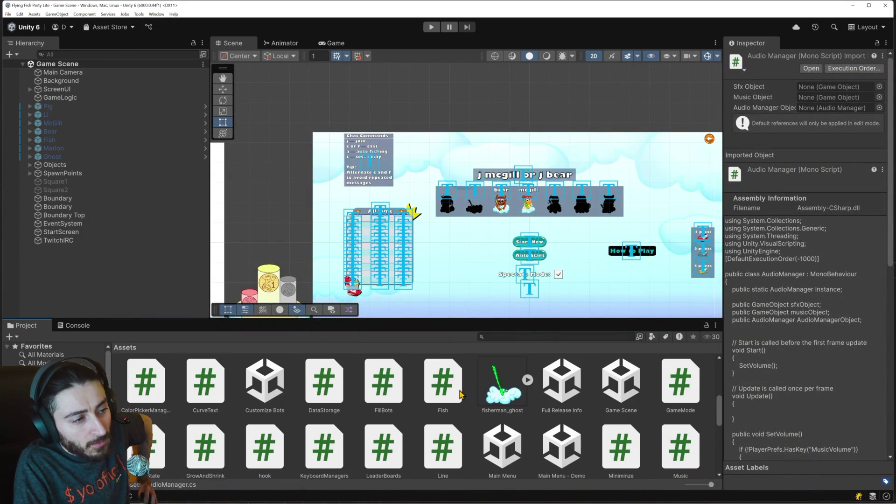
scroll(458, 394, "down", 3)
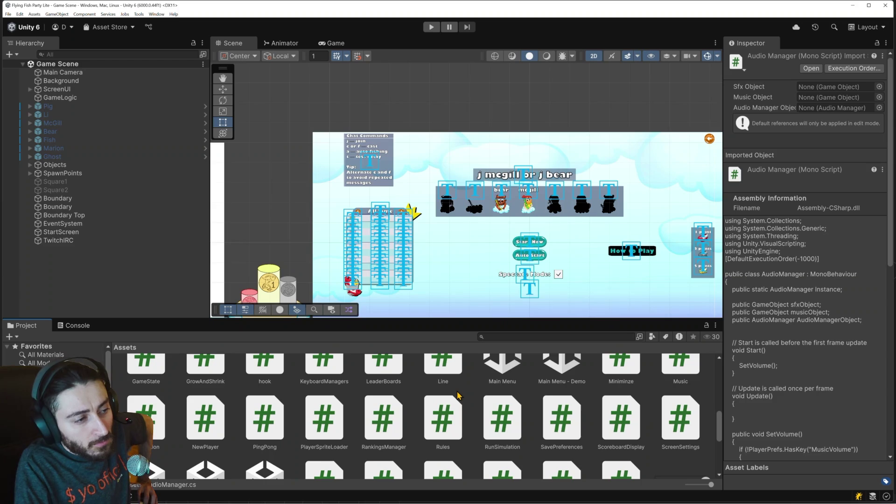
scroll(458, 395, "down", 3)
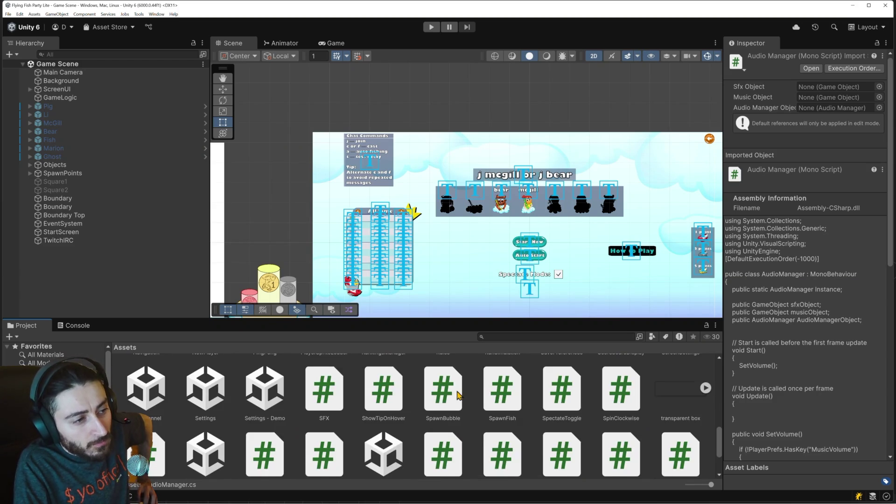
scroll(457, 395, "up", 6)
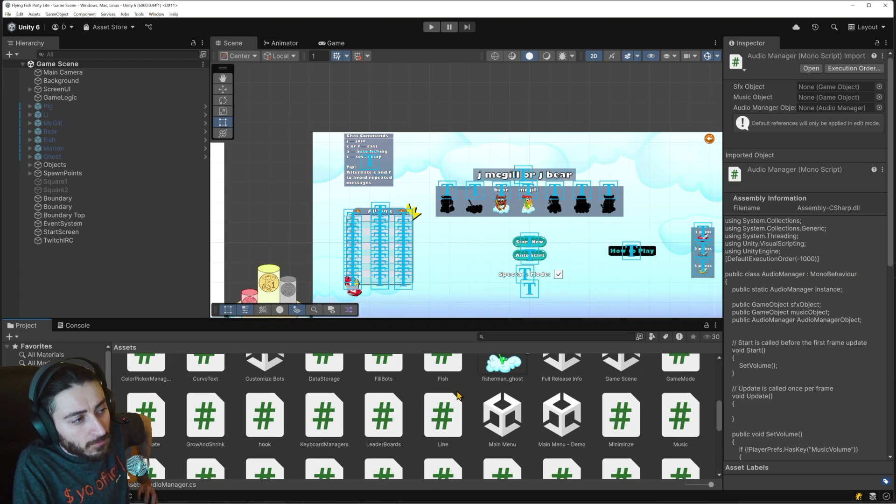
double_click(158, 407)
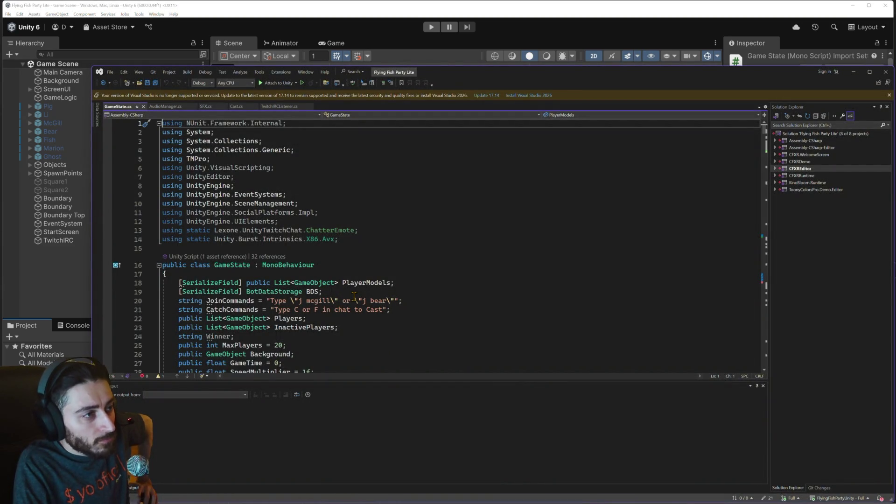
- Search GameState.cs for 'clock' and select the LobbyClockAudioSource name
scroll(354, 297, "down", 2)
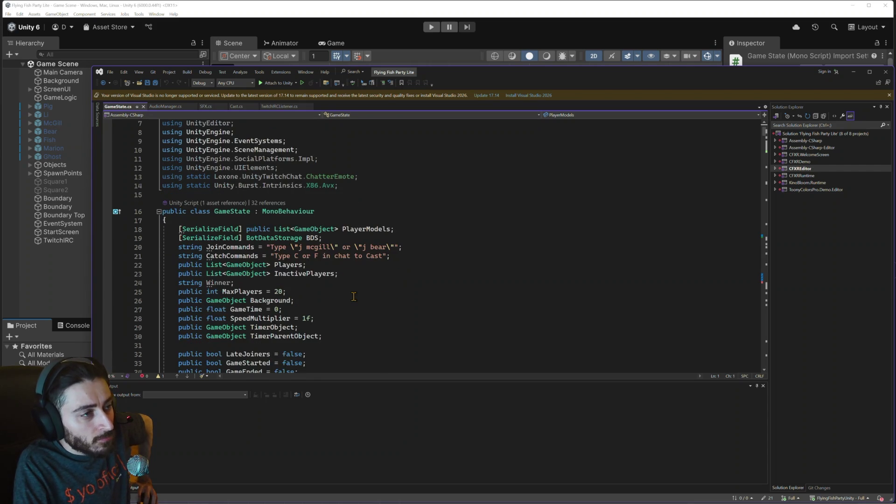
scroll(354, 296, "down", 20)
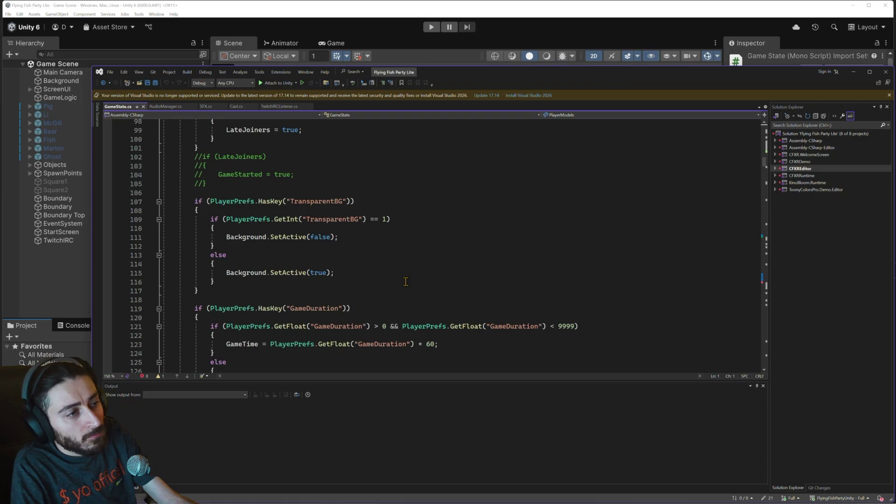
key("ctrl+f")
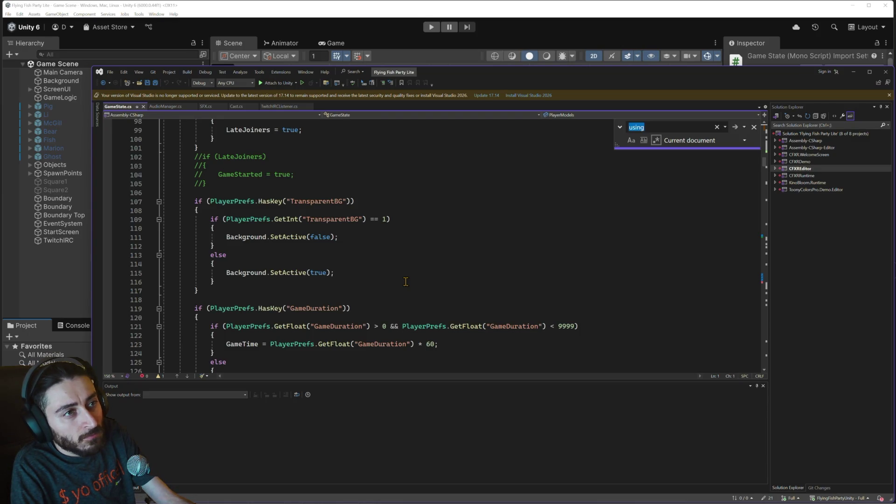
type("clock")
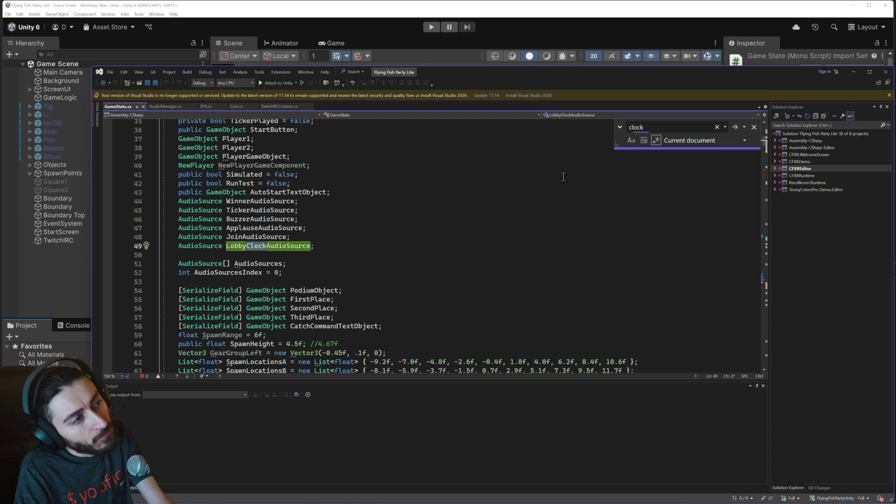
key("Return")
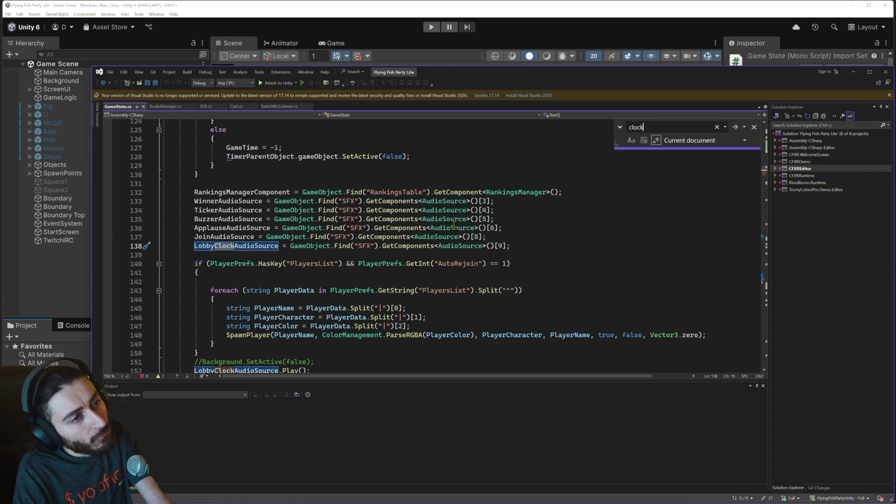
left_click(457, 251)
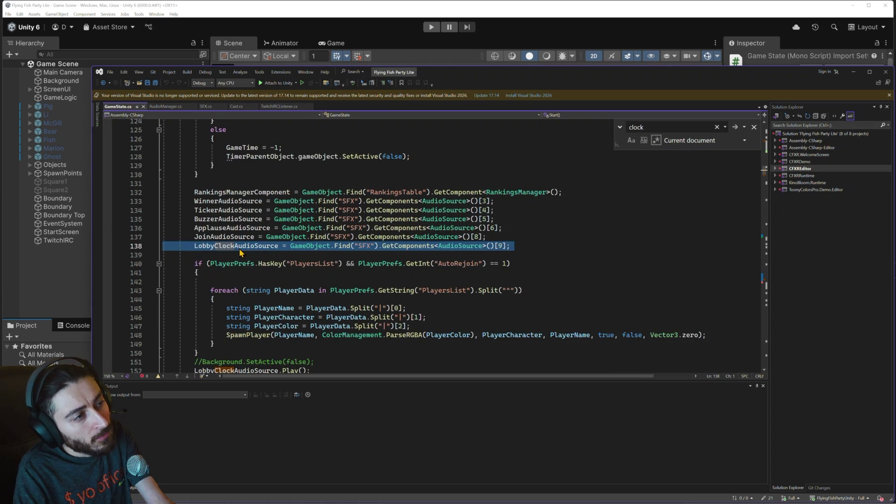
double_click(259, 246)
- Inspect the LobbyClockAudioSource field and AudioSources array declarations
scroll(462, 284, "down", 2)
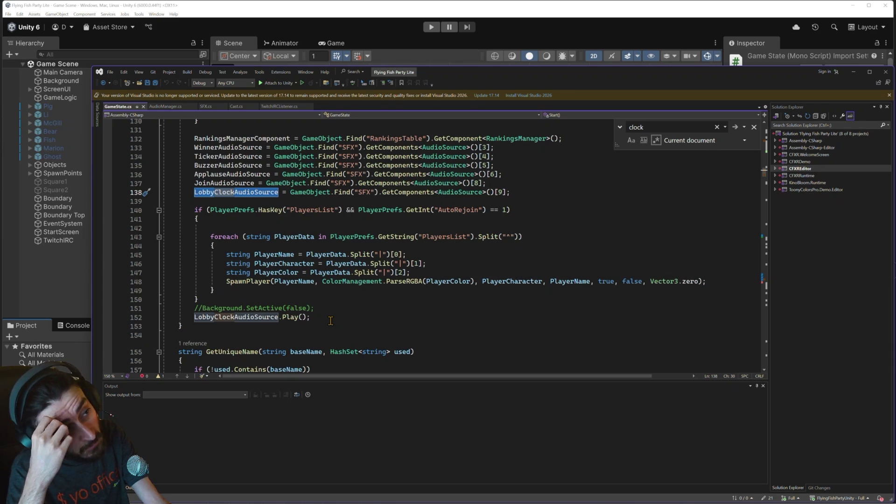
scroll(272, 307, "up", 20)
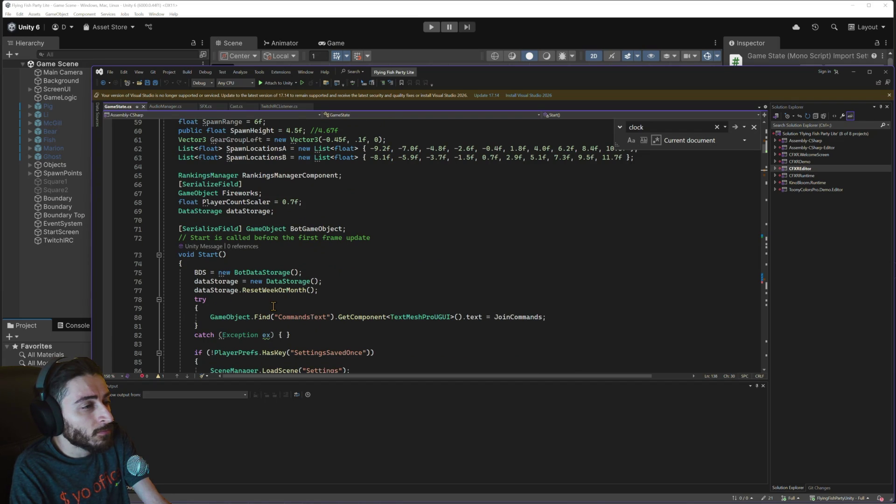
scroll(273, 306, "up", 4)
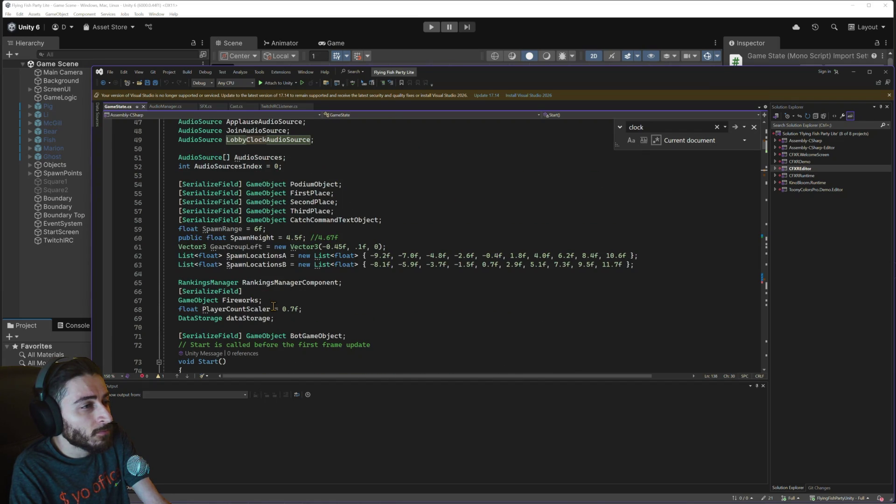
scroll(273, 306, "up", 1)
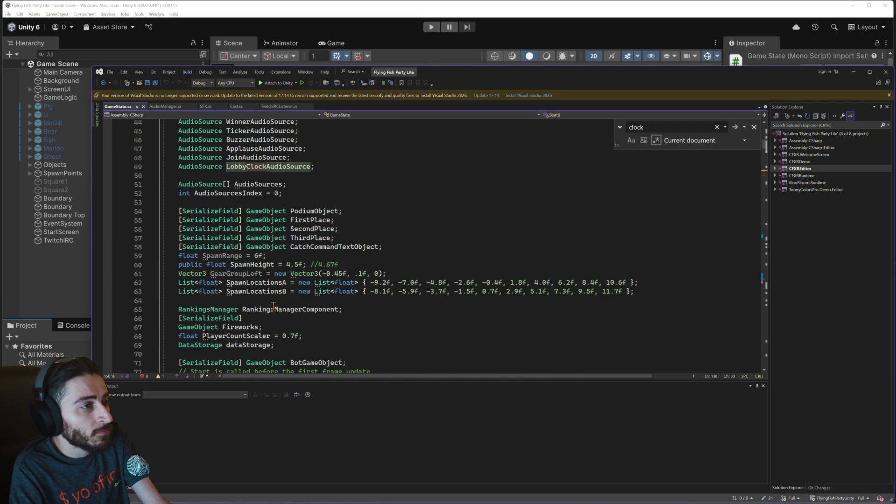
left_click(264, 169)
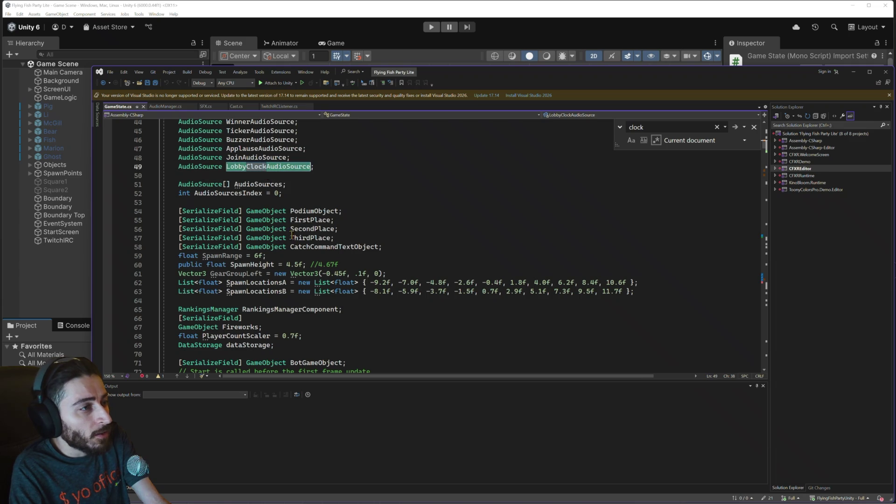
scroll(307, 221, "up", 5)
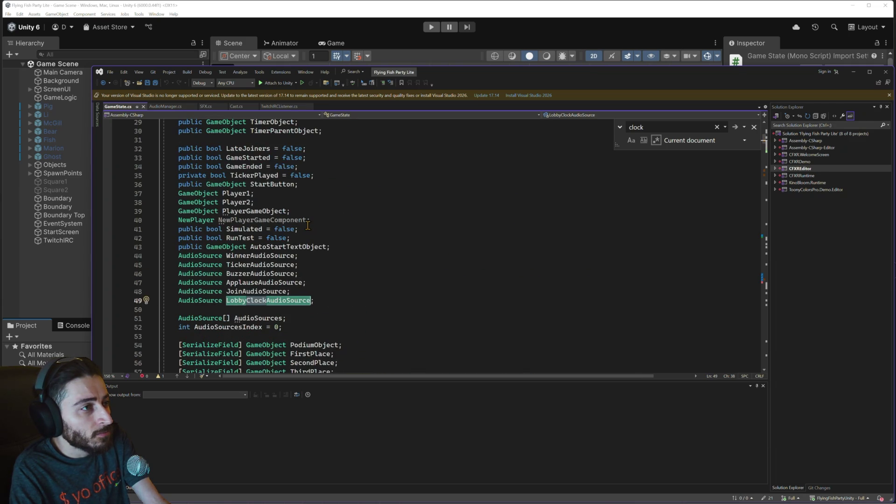
scroll(307, 225, "down", 10)
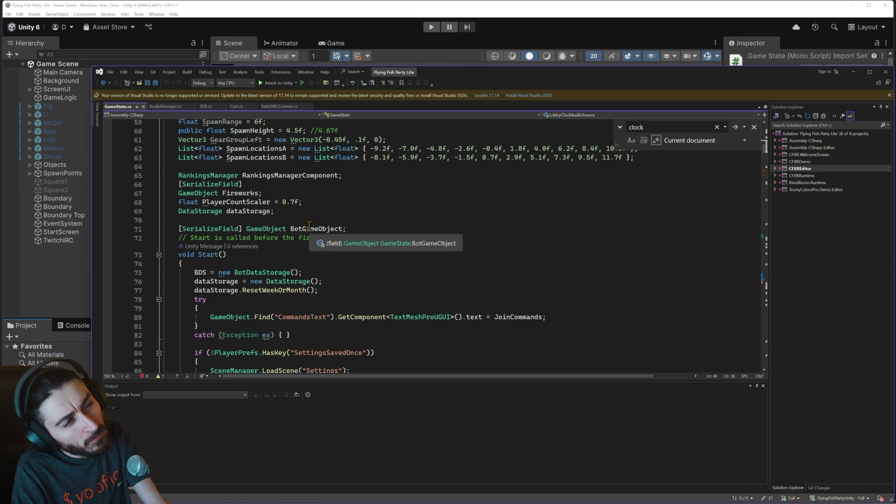
scroll(294, 195, "up", 6)
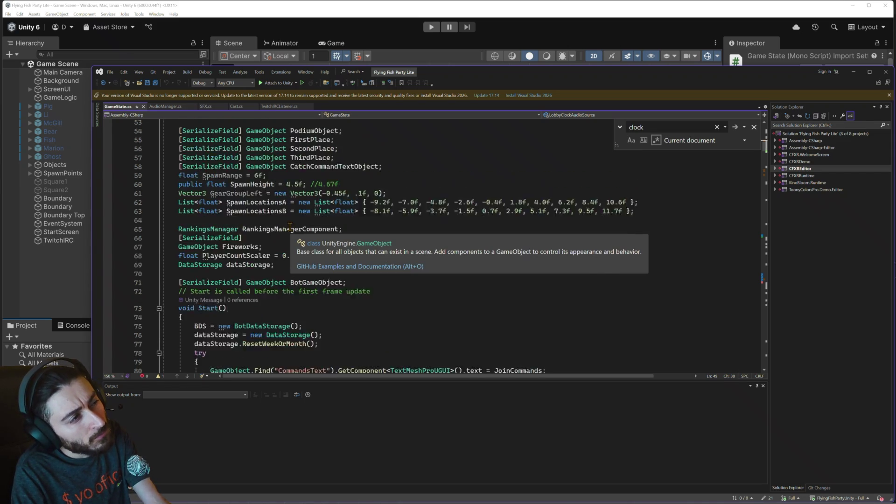
scroll(340, 236, "up", 1)
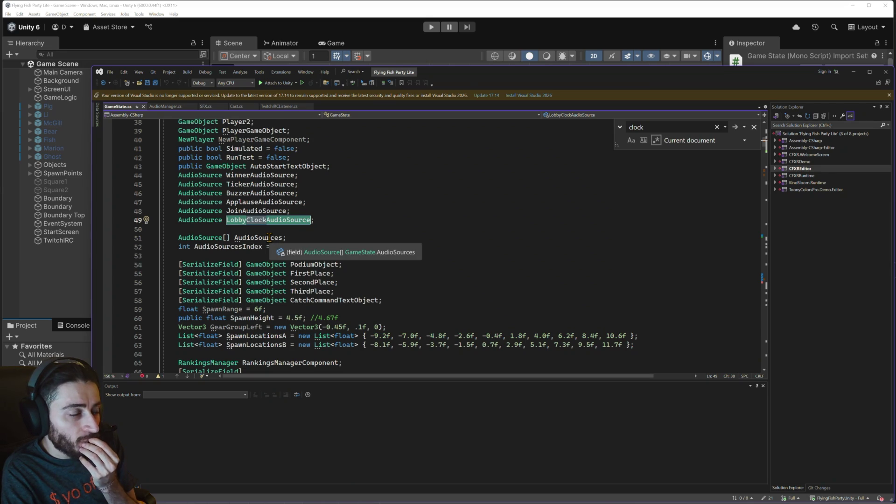
left_click(268, 237)
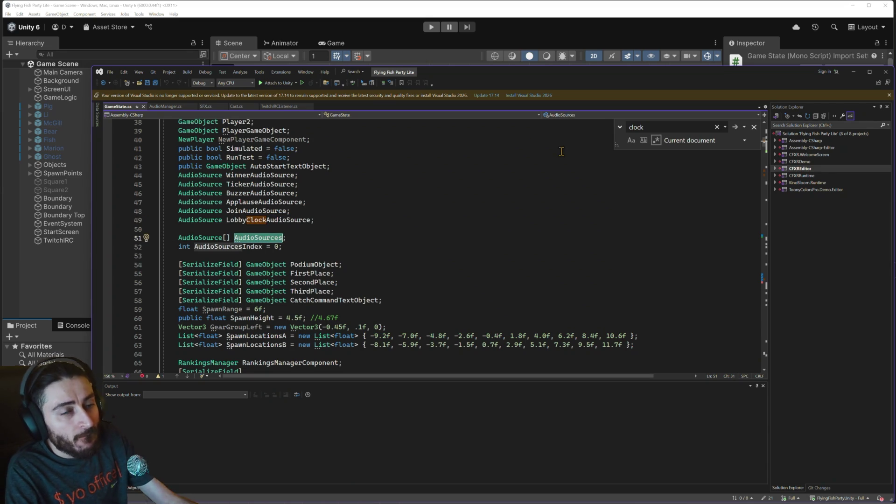
- Search for 'AudioSources', then change the search to 'clock' to reach line 138
double_click(644, 127)
type("AudioSources")
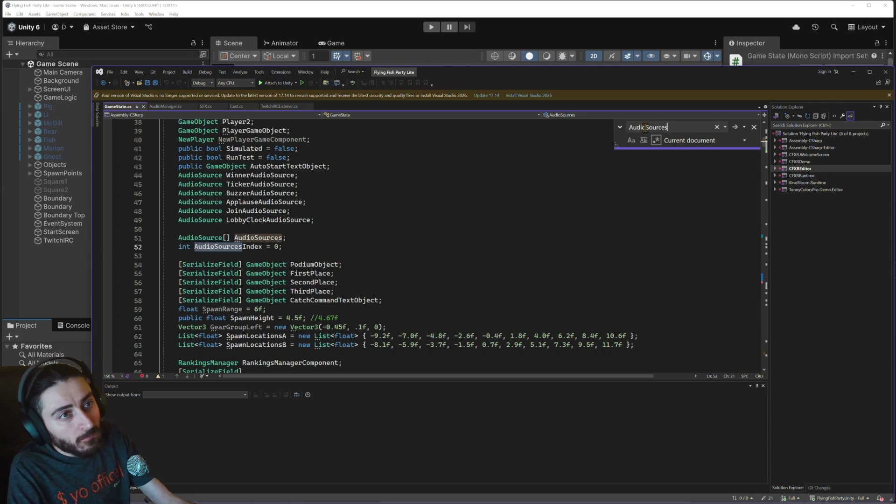
key("Return")
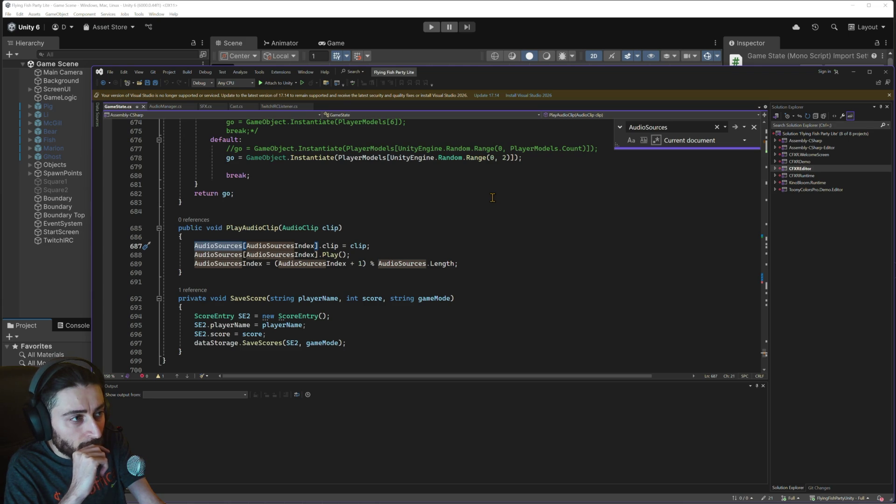
scroll(446, 222, "up", 13)
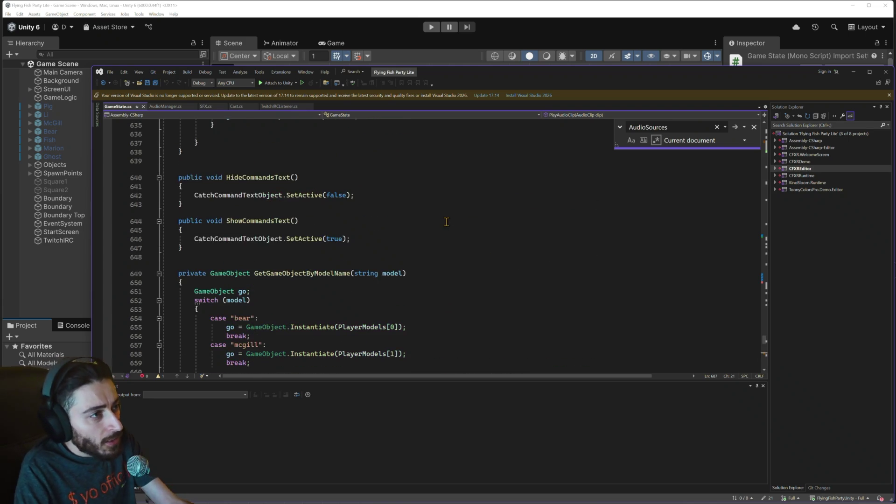
scroll(447, 221, "up", 4)
double_click(645, 127)
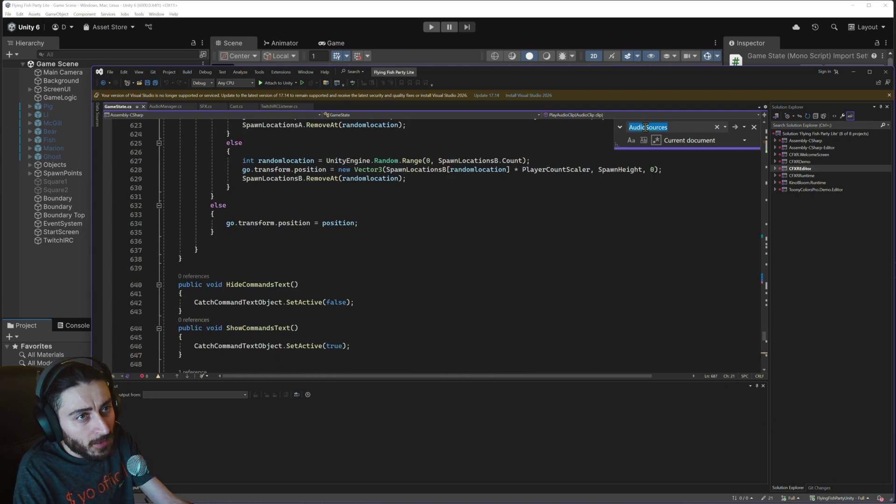
type("clock")
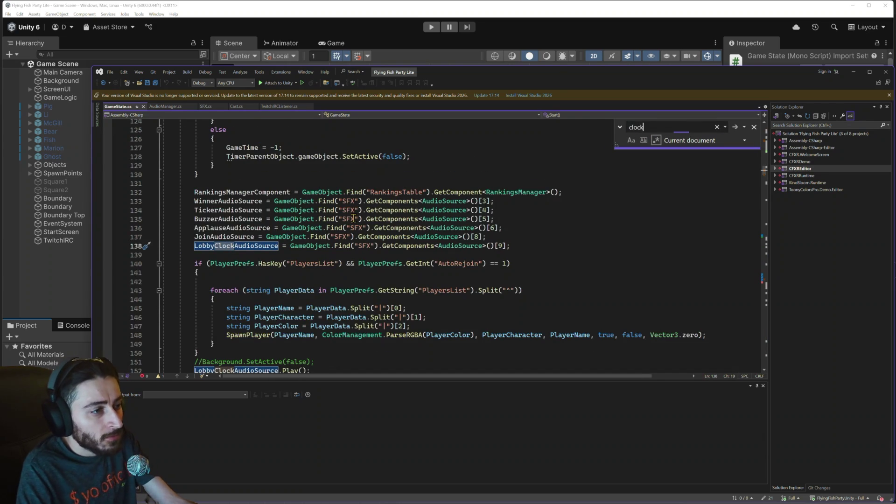
- Select line 152, LobbyClockAudioSource.Play()
scroll(268, 304, "down", 2)
triple_click(258, 317)
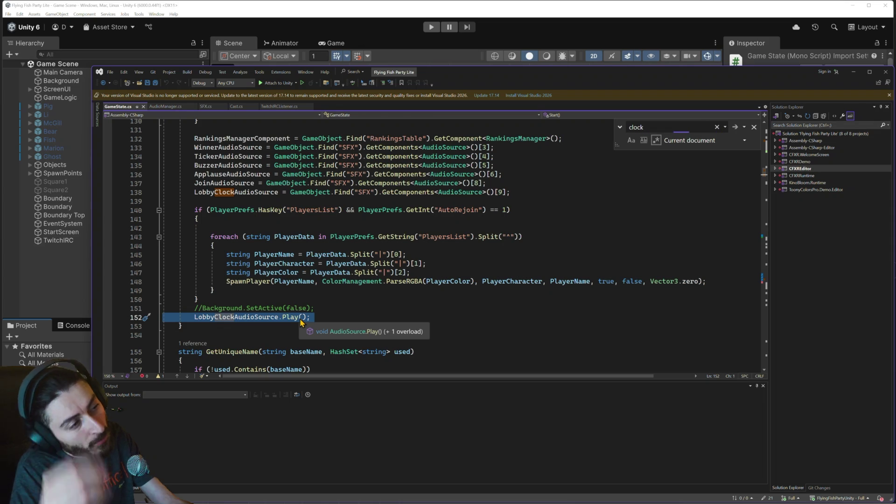
scroll(318, 292, "down", 4)
scroll(318, 291, "up", 5)
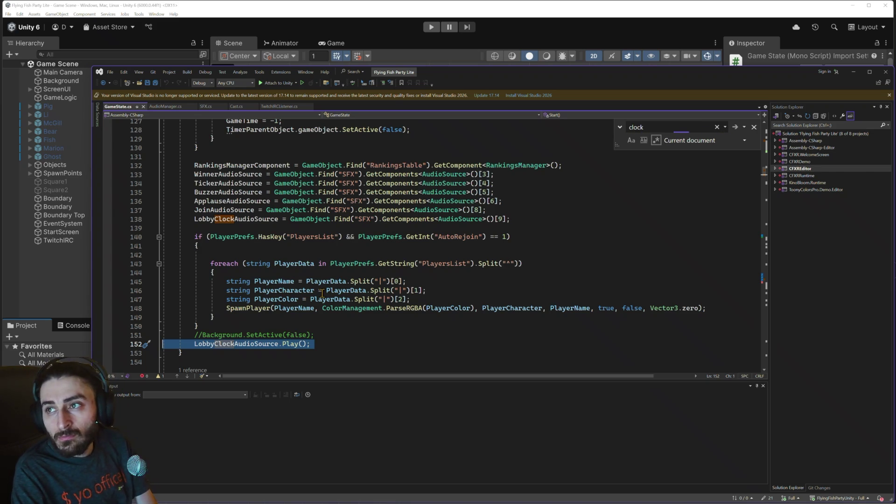
- Scroll to the end of GameState.cs at the unused PlayAudioClip method
scroll(322, 293, "down", 5)
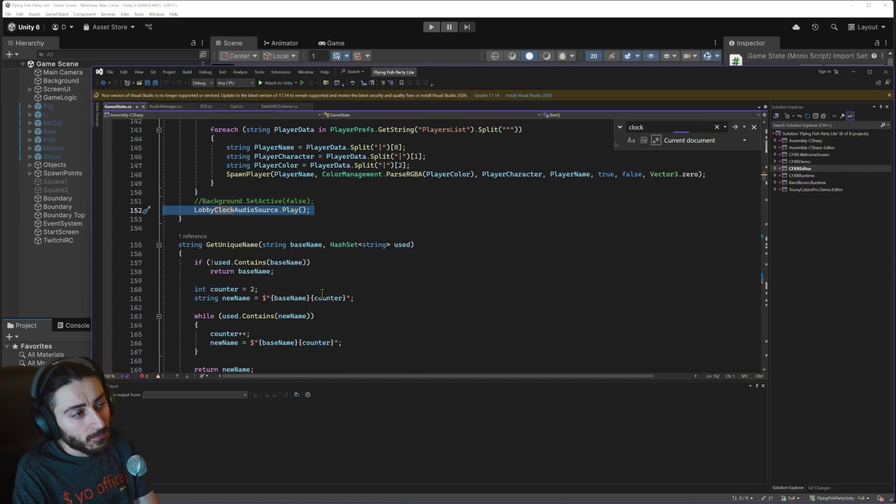
scroll(322, 293, "down", 2)
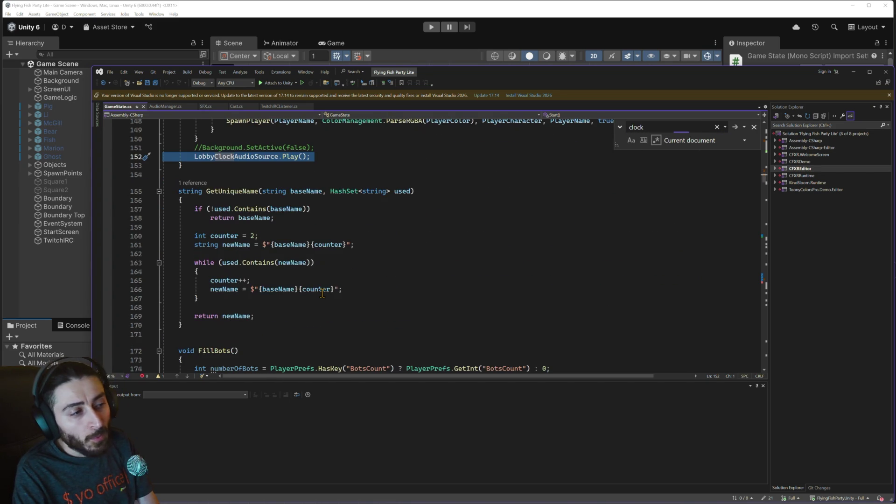
scroll(322, 293, "down", 2)
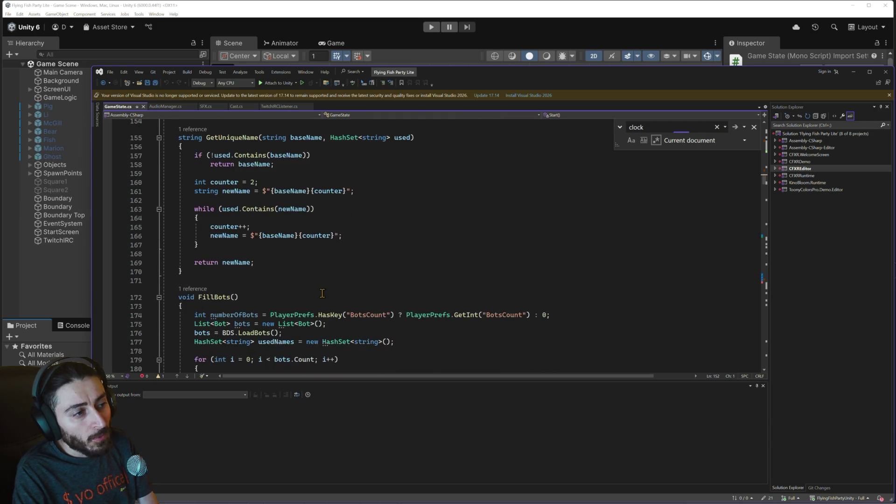
scroll(321, 293, "down", 6)
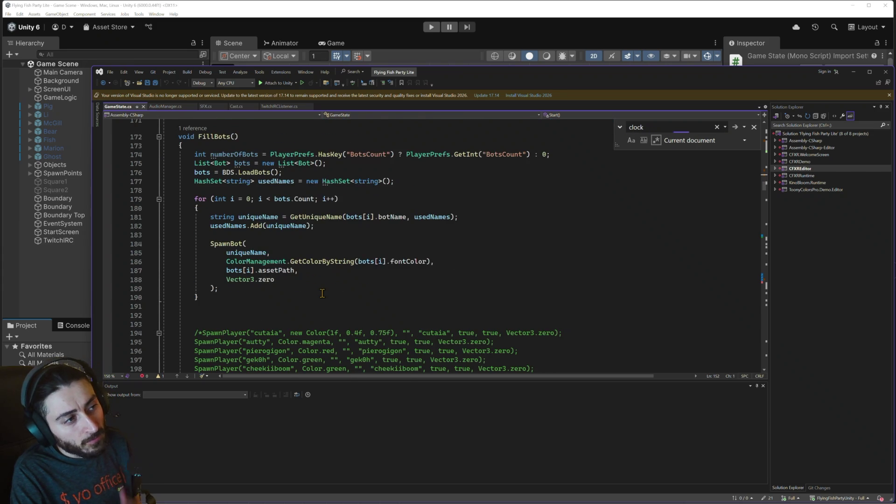
scroll(322, 293, "up", 10)
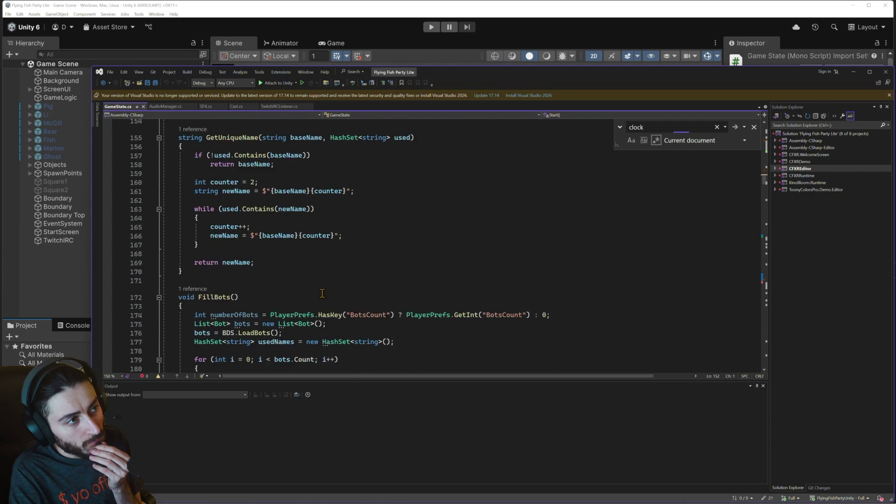
scroll(537, 245, "down", 11)
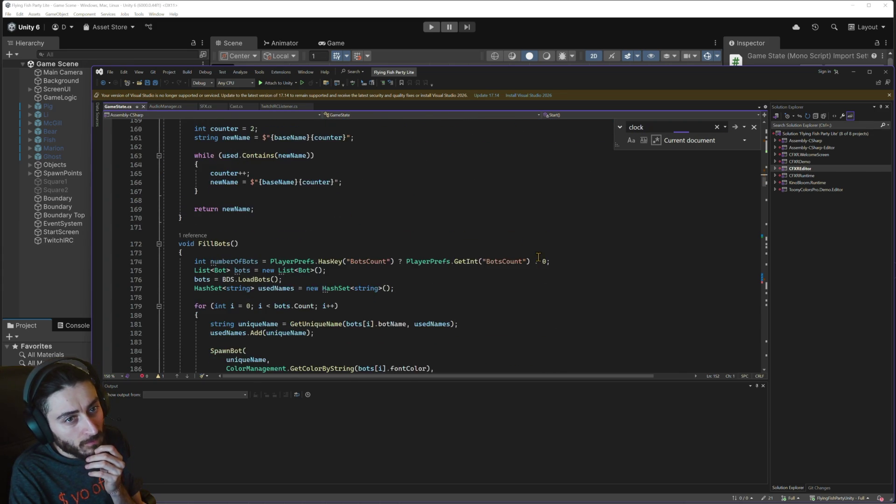
mouse_move(765, 194)
left_mouse_down()
mouse_move(737, 314)
mouse_move(738, 368)
mouse_move(741, 360)
left_mouse_up()
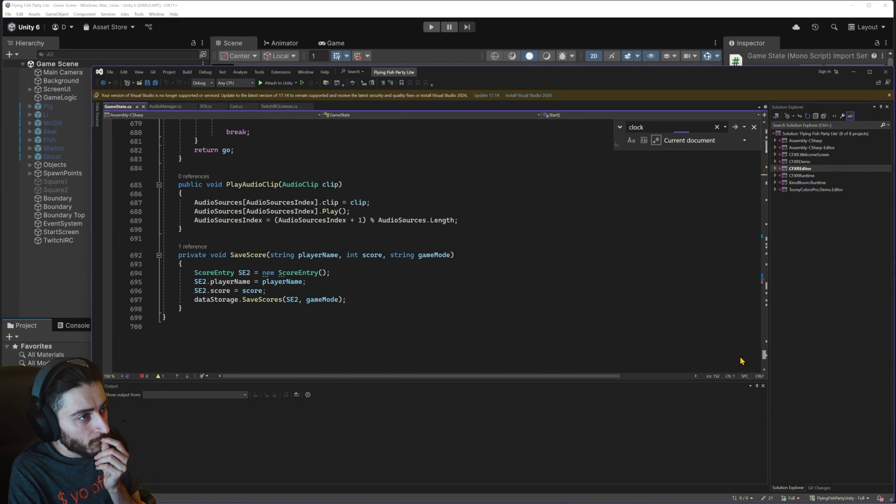
left_click(193, 174)
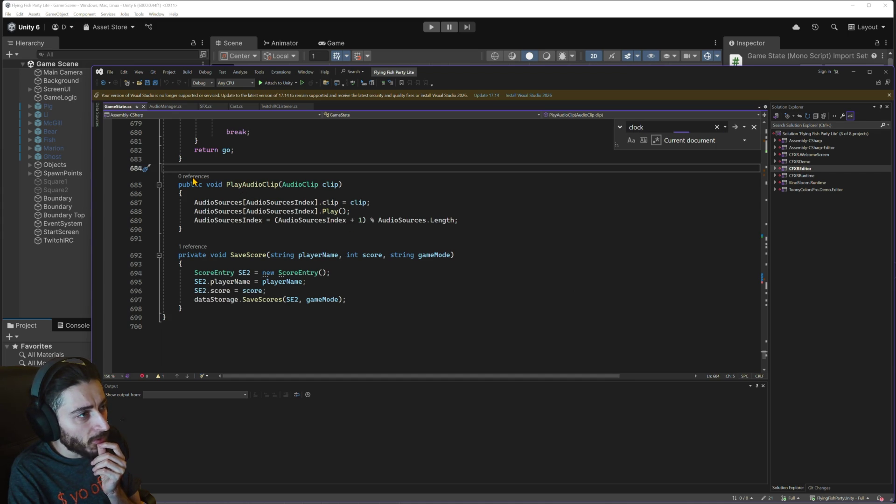
- Search the entire solution for PlayAudioClip
left_click(193, 182)
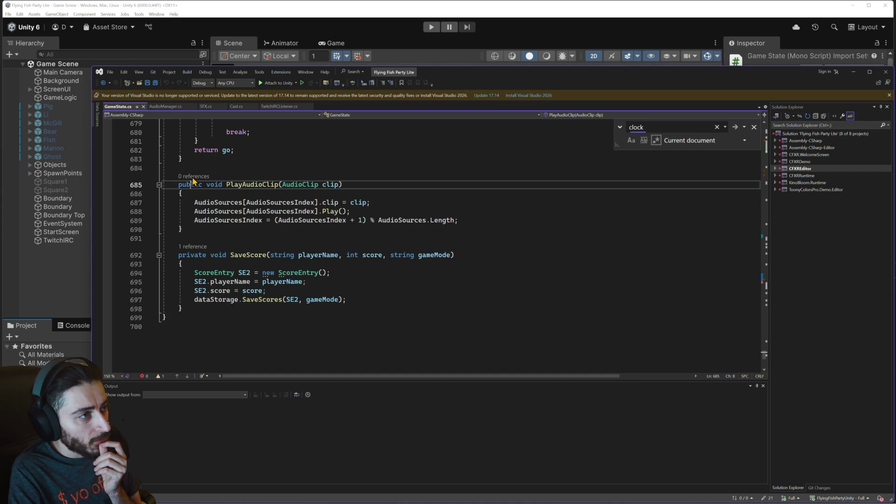
double_click(251, 183)
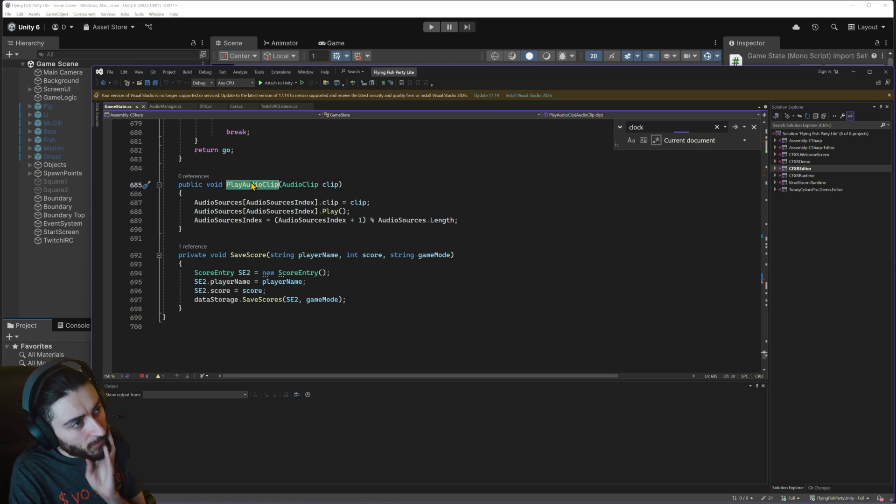
key("ctrl+f")
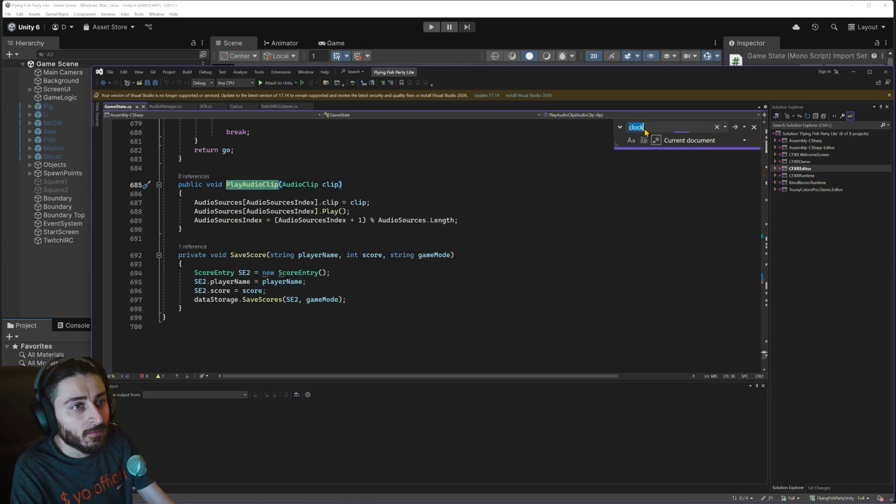
key("Return")
key("Return")
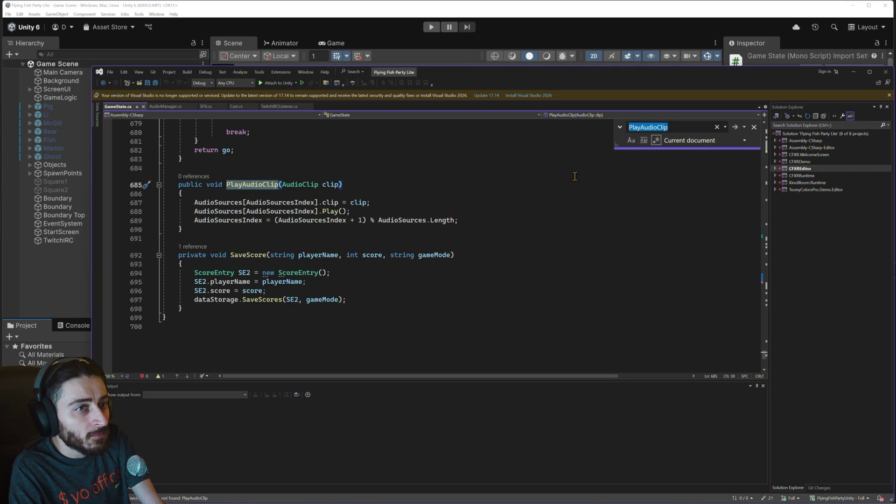
left_click(684, 141)
left_click(704, 199)
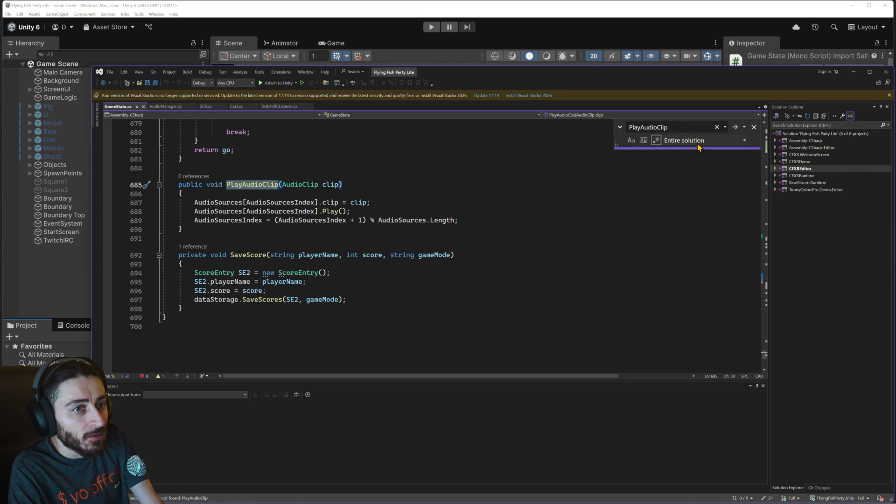
key("Return")
key("Return")
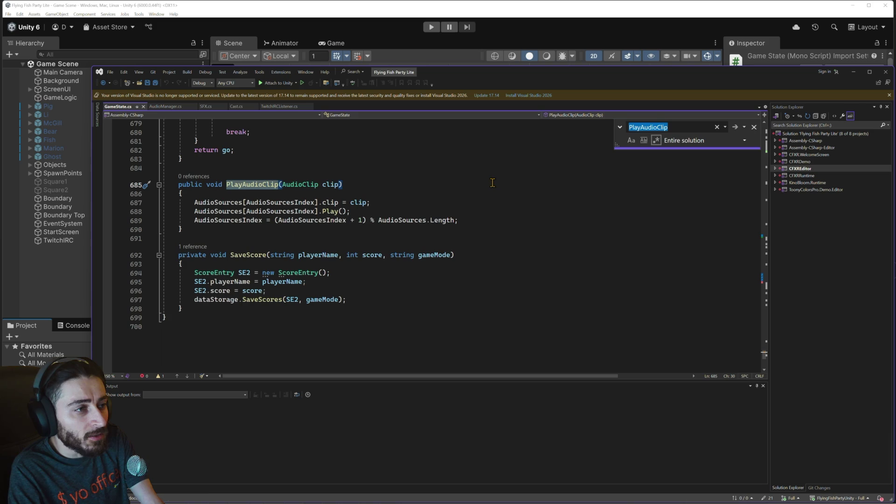
key("Return")
key("Return")
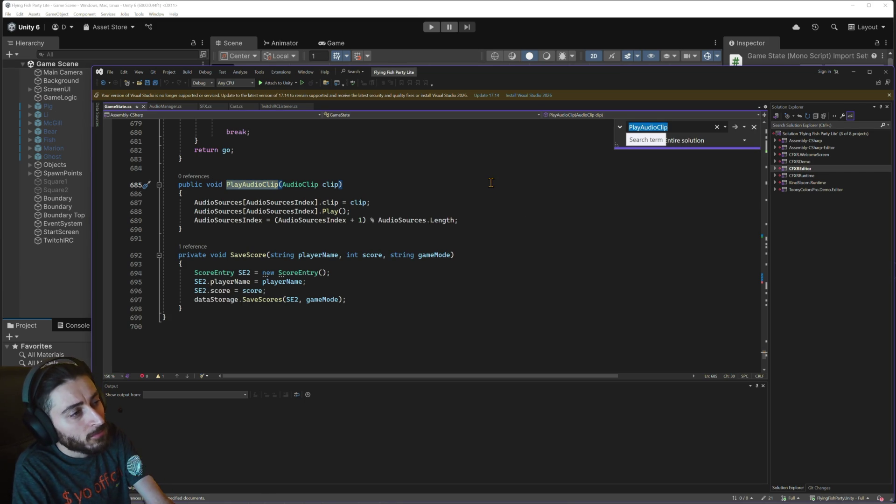
- Switch to Cast.cs at its CancelAutoFishing and StopFishing methods
scroll(433, 211, "up", 3)
scroll(434, 212, "up", 16)
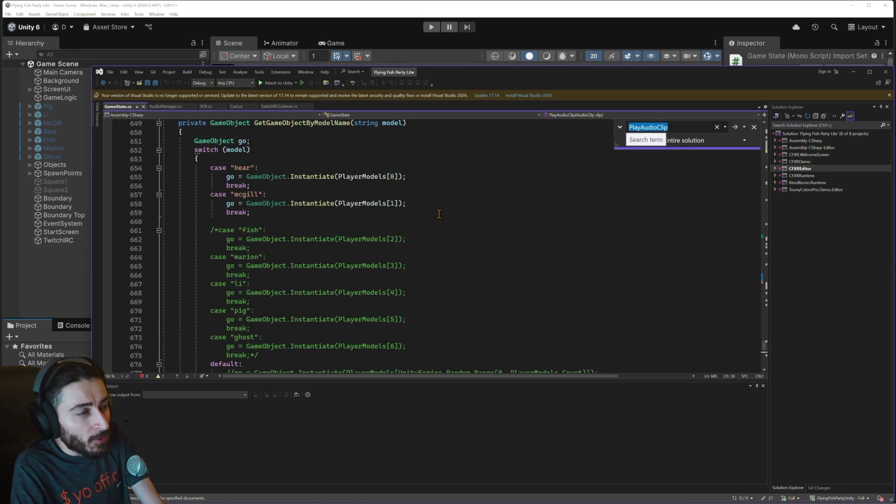
scroll(438, 219, "down", 1)
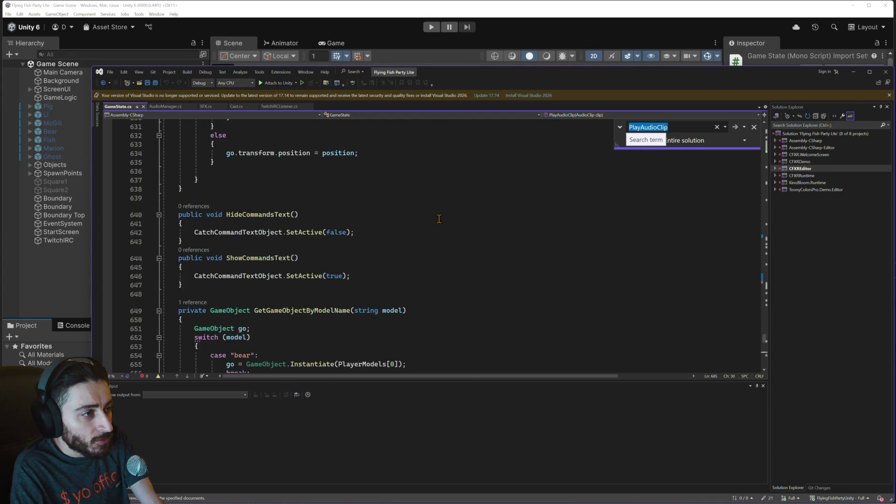
scroll(438, 219, "up", 4)
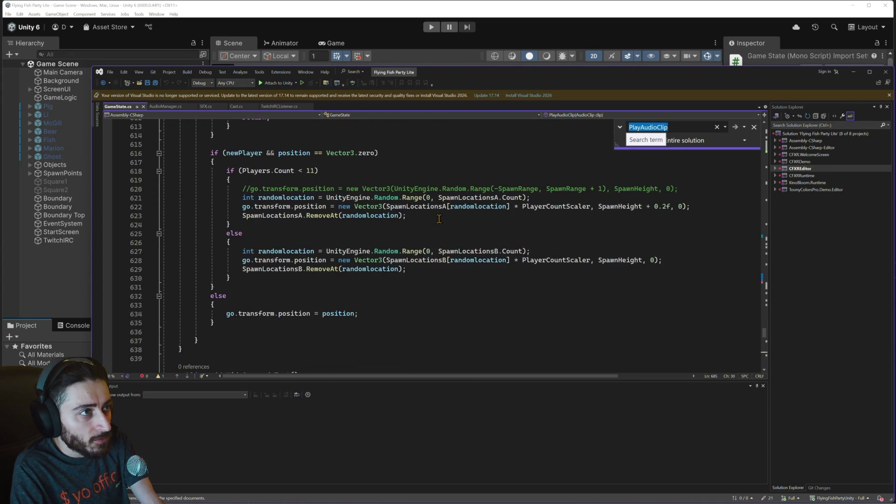
left_click(234, 107)
- Look over Cast.cs's Cast Complete block, then switch back to GameState.cs
scroll(333, 195, "down", 4)
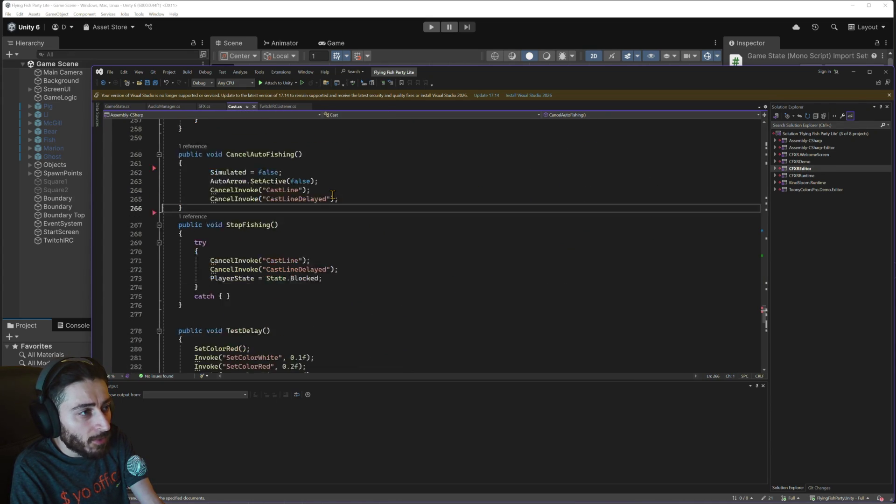
scroll(333, 195, "down", 10)
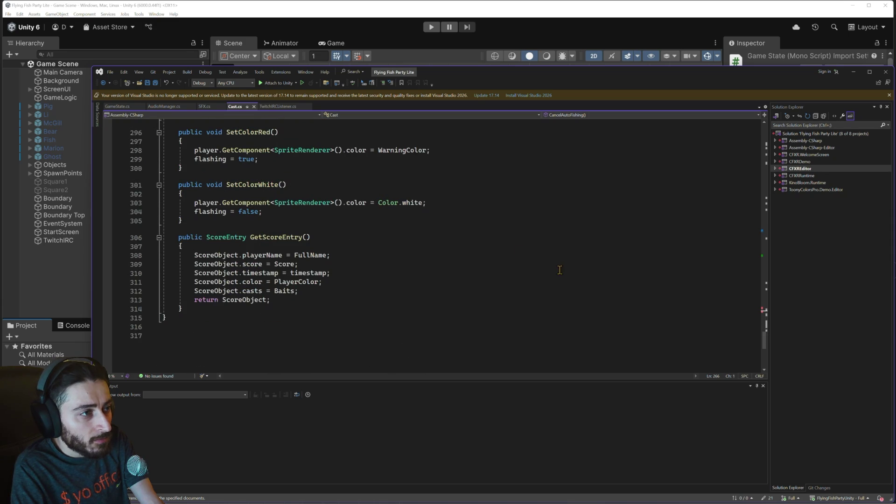
left_click_drag(764, 332, 770, 221)
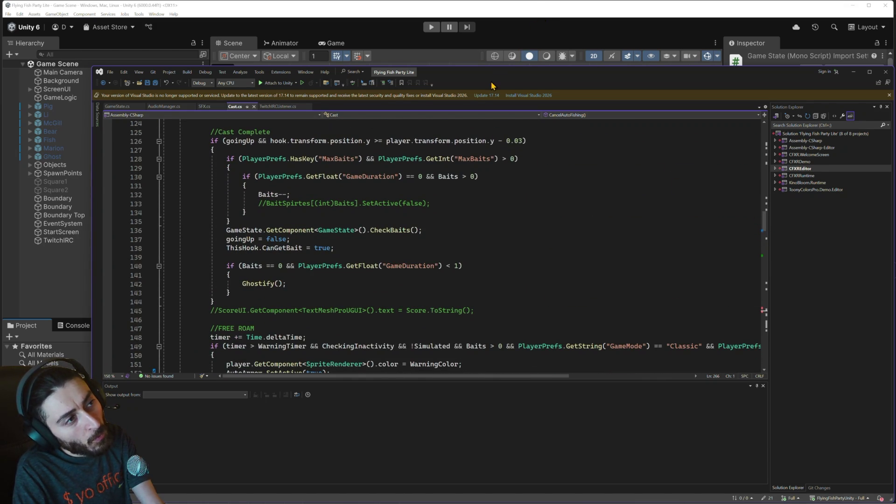
left_click(110, 107)
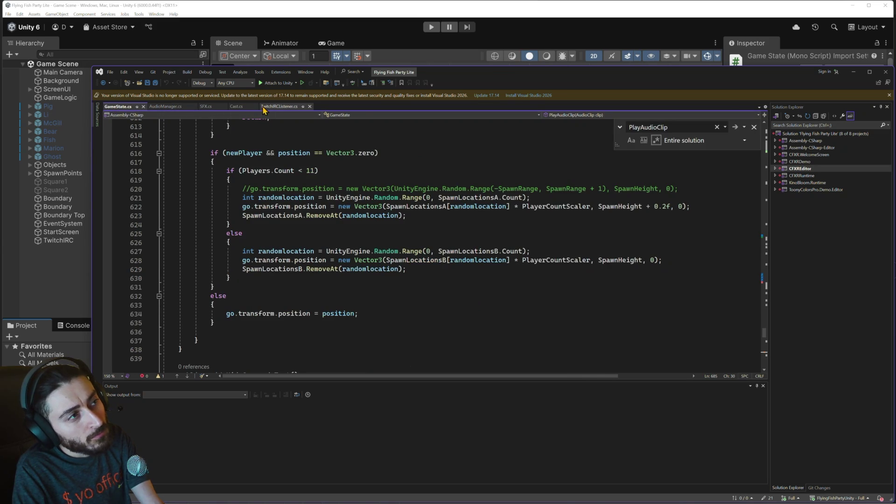
- Show TwitchIRCListener.cs at the join-command block that picks a color and calls SpawnPlayer
left_click(279, 107)
scroll(396, 239, "down", 4)
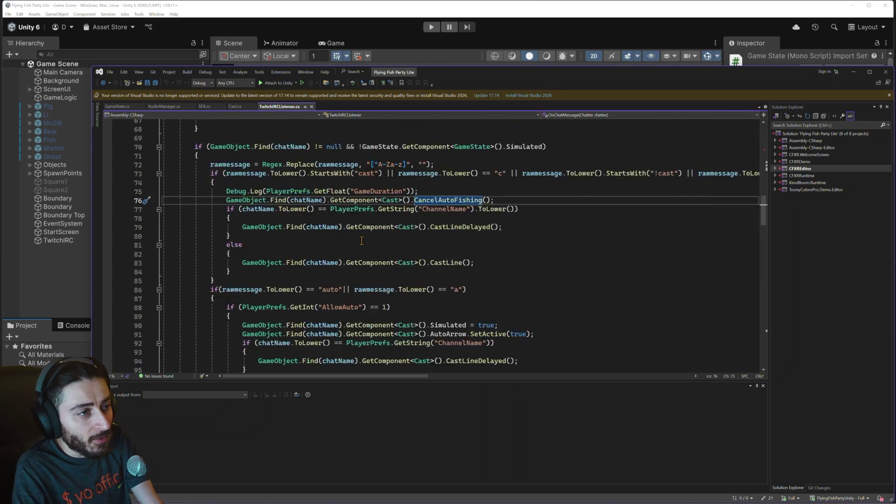
scroll(452, 237, "up", 3)
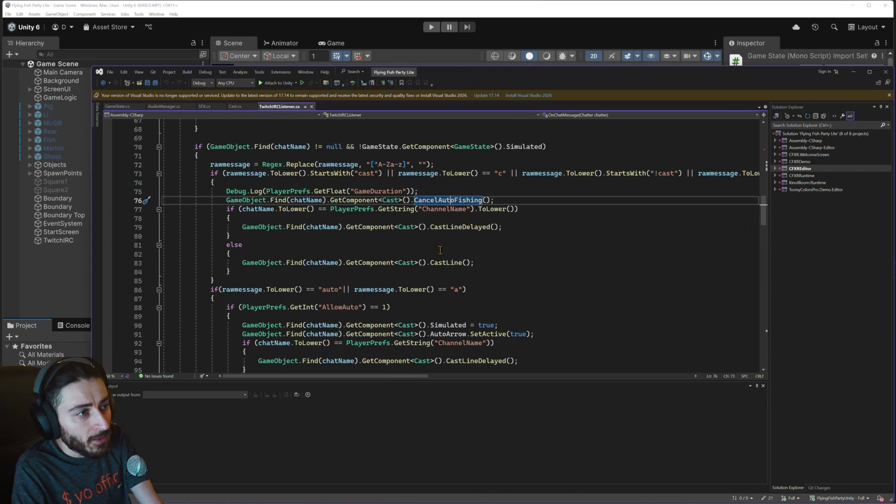
scroll(452, 238, "up", 1)
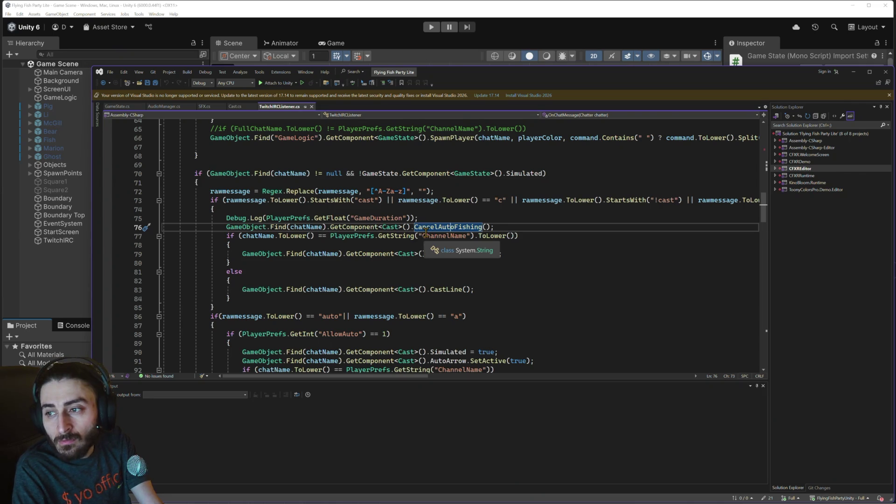
scroll(425, 232, "down", 8)
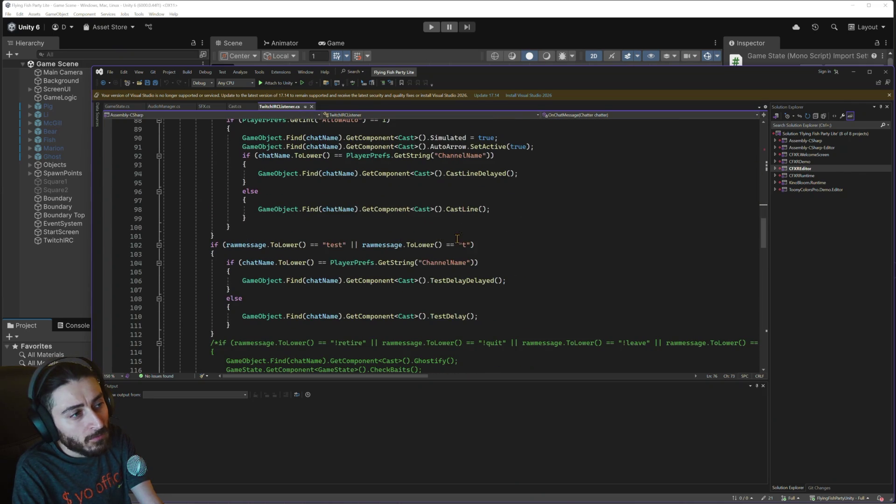
scroll(521, 255, "up", 1)
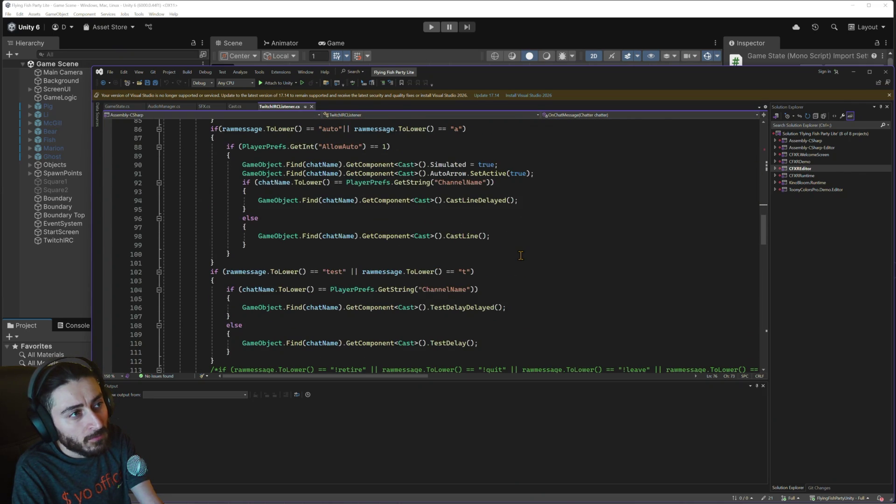
scroll(520, 255, "up", 11)
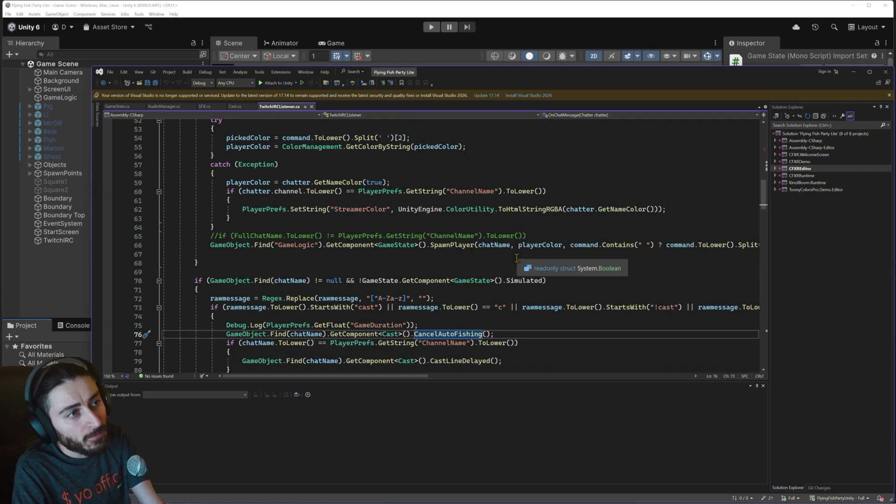
scroll(517, 258, "up", 5)
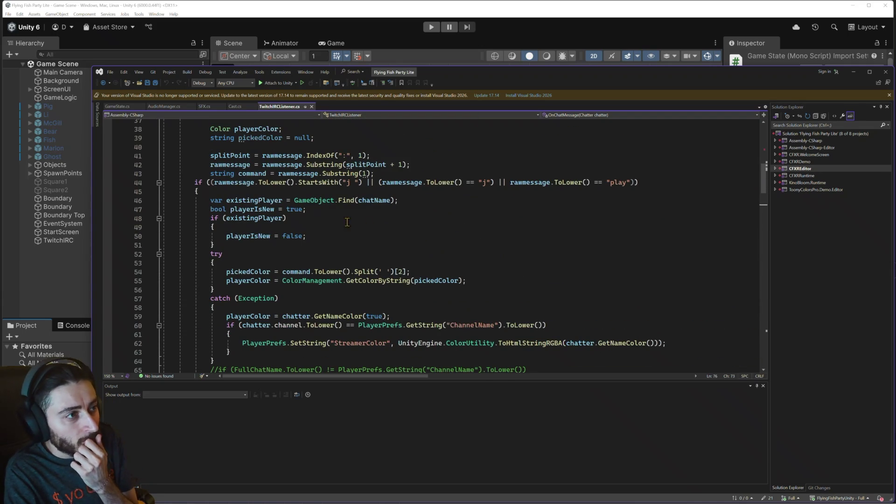
scroll(421, 270, "down", 1)
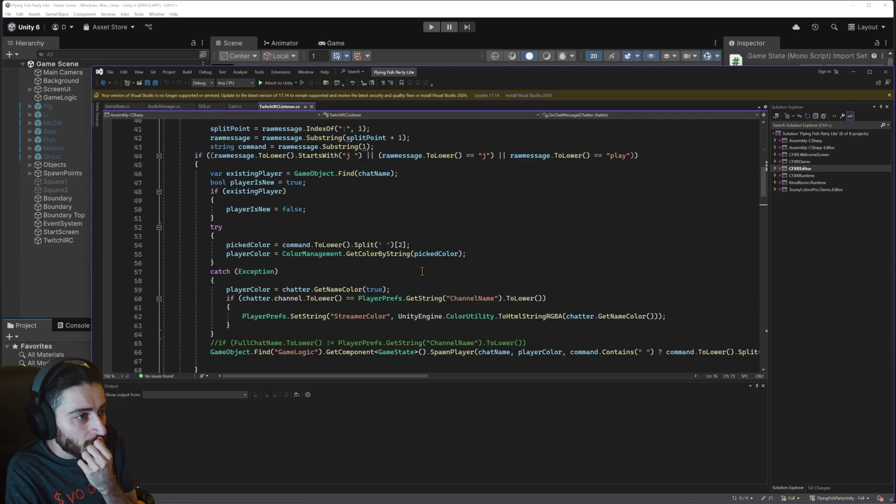
scroll(422, 271, "down", 1)
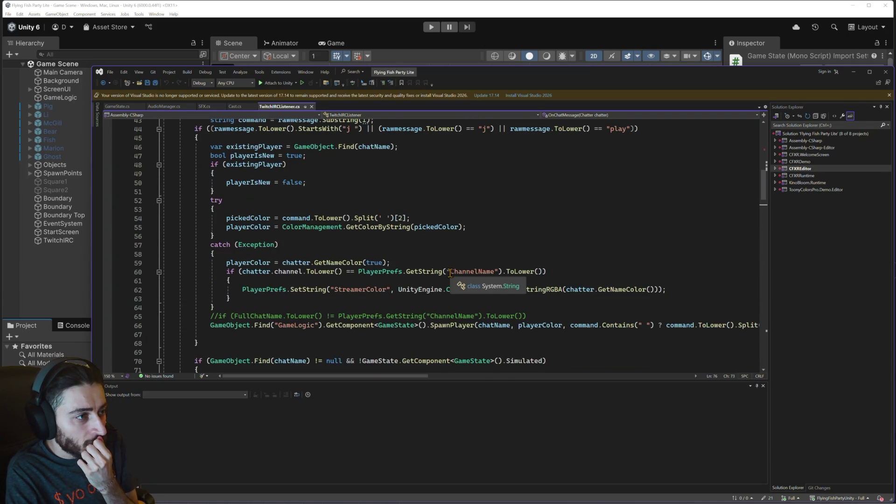
scroll(450, 273, "down", 1)
- Go to SpawnPlayer's implementation in GameState.cs and scroll to line 590
right_click(449, 298)
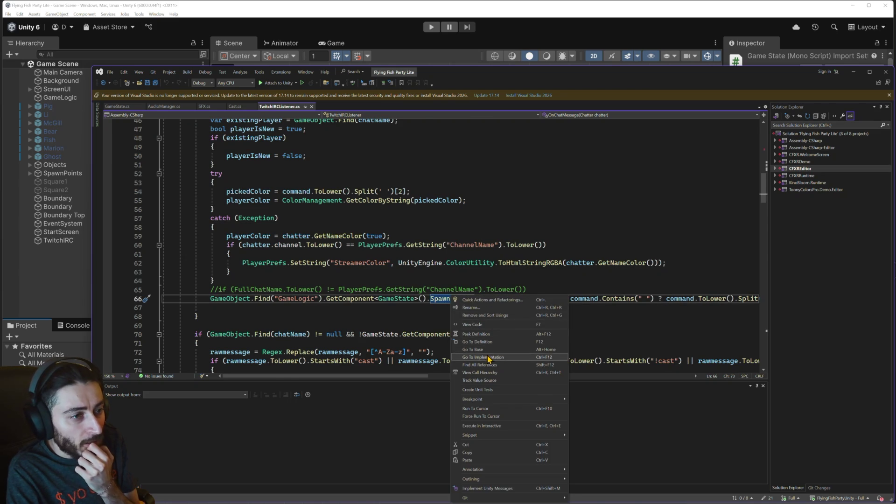
left_click(489, 358)
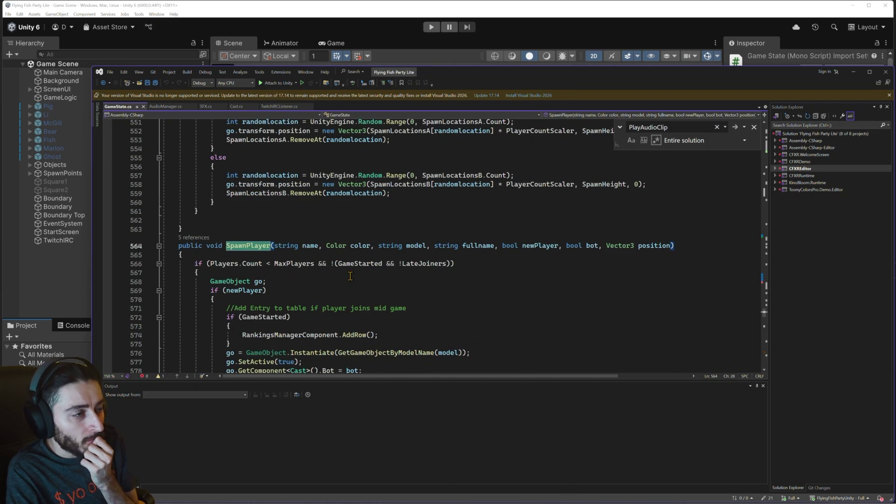
scroll(350, 276, "down", 2)
scroll(350, 276, "down", 2)
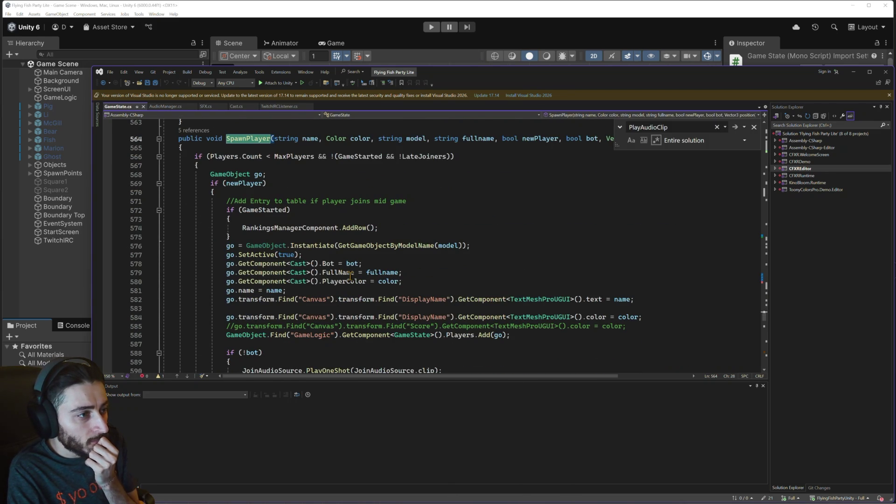
scroll(350, 276, "down", 2)
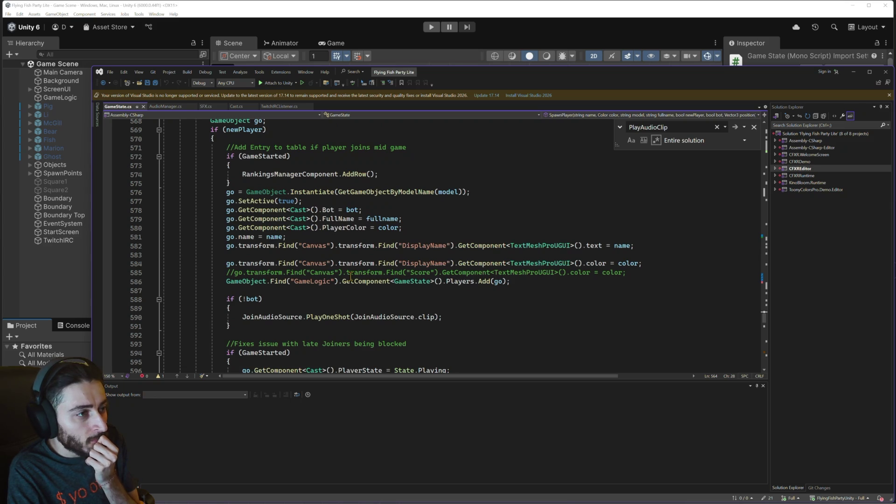
scroll(349, 276, "down", 1)
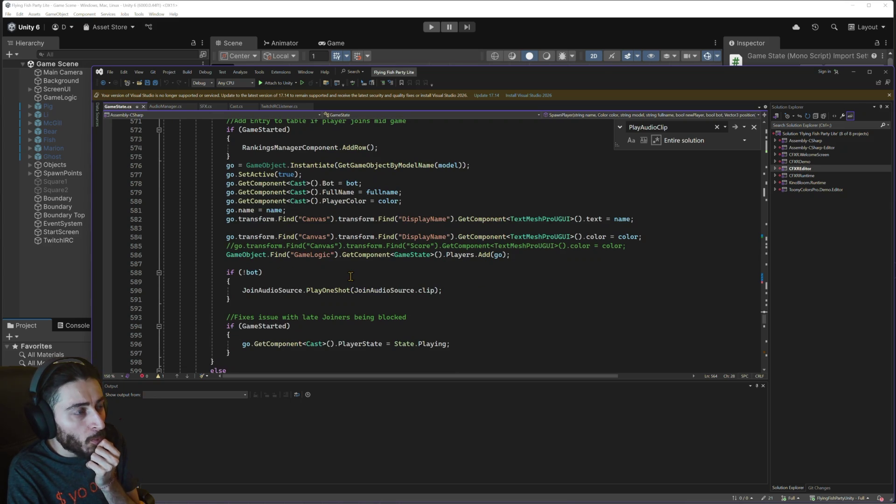
scroll(350, 277, "down", 1)
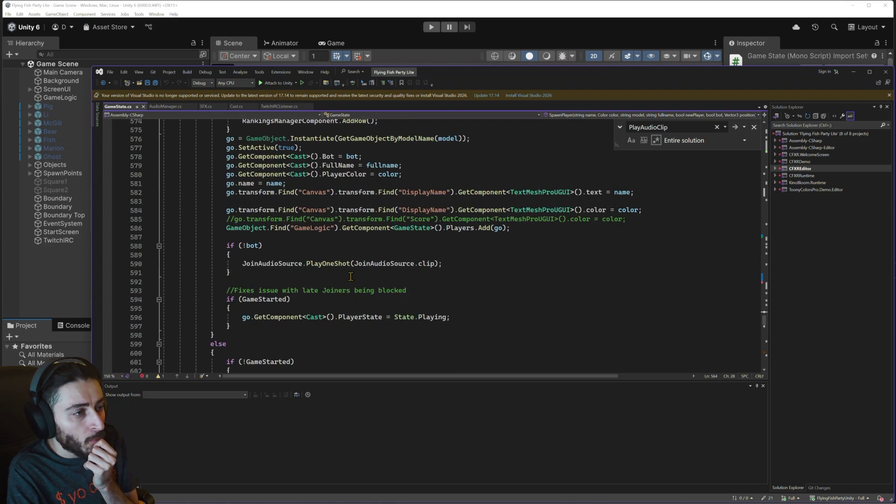
scroll(350, 276, "down", 1)
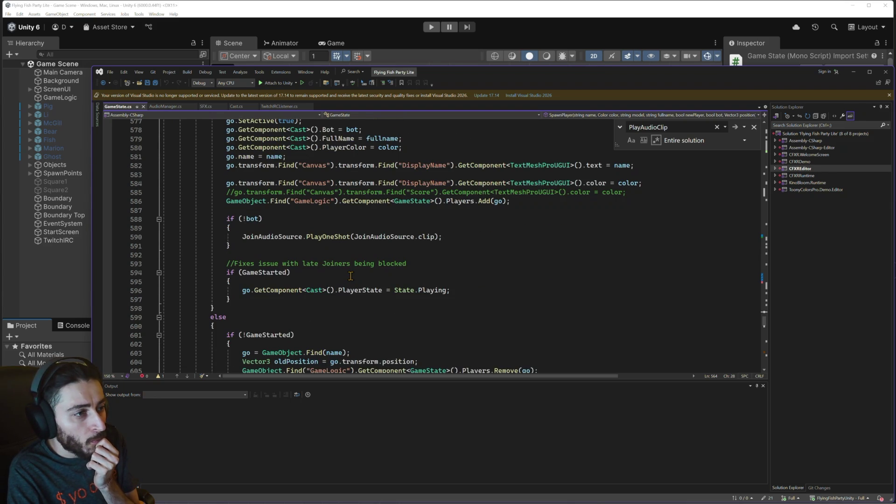
- Select and inspect the JoinAudioSource.clip PlayOneShot call on line 590
triple_click(305, 237)
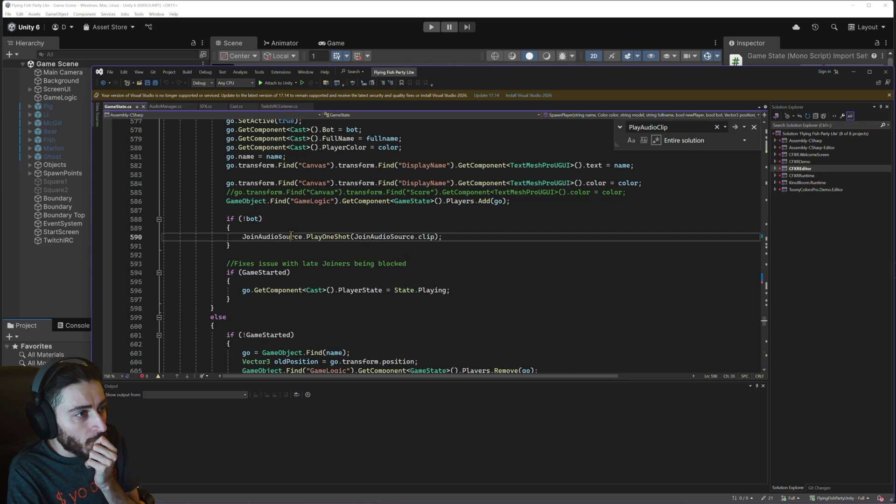
left_click(321, 237)
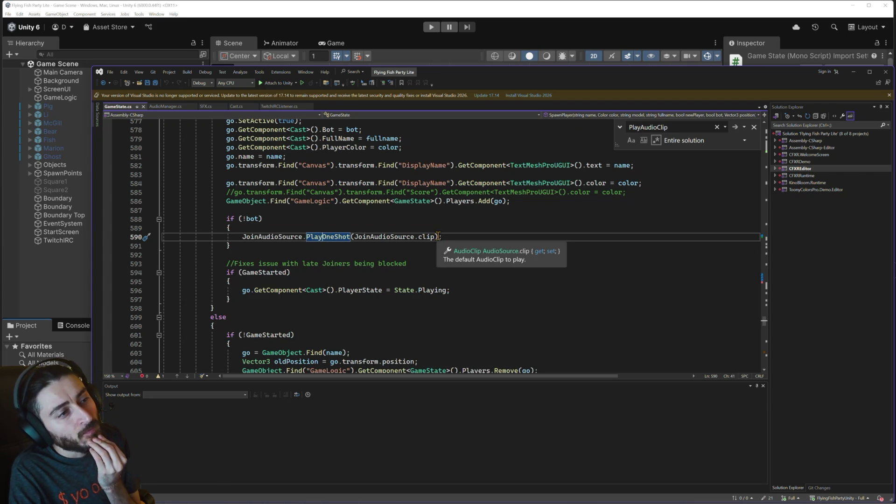
left_click_drag(436, 237, 355, 236)
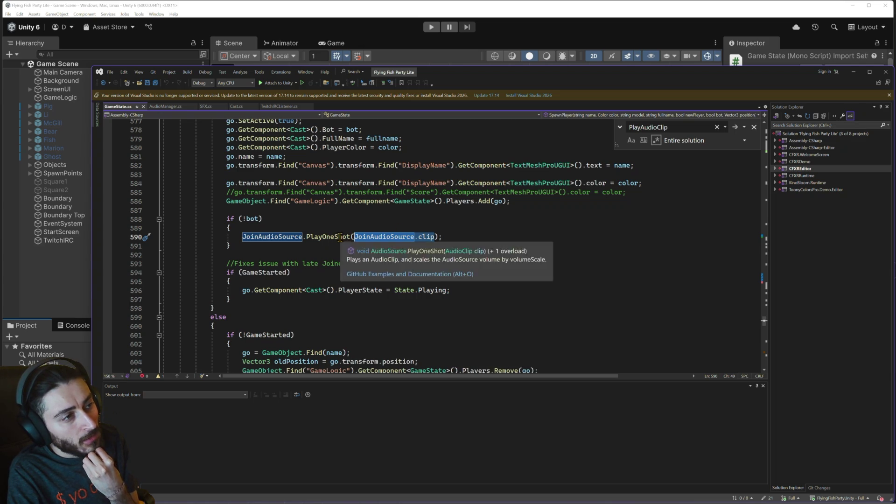
right_click(340, 237)
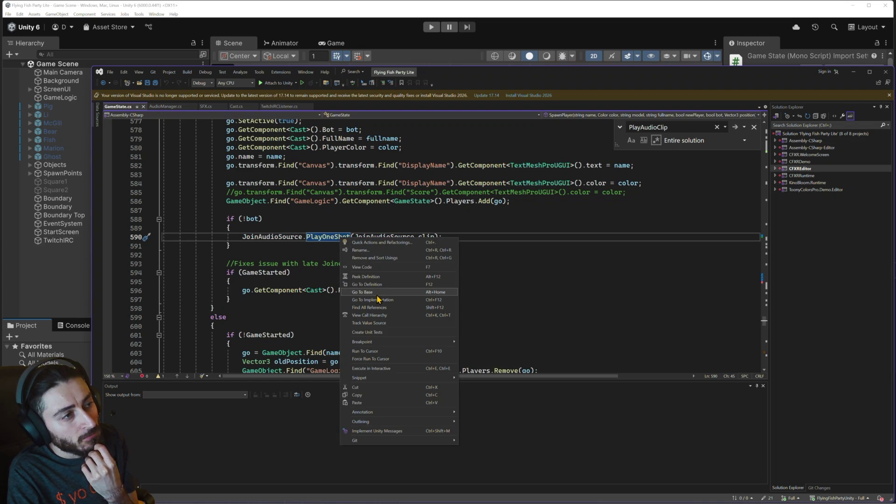
left_click(330, 228)
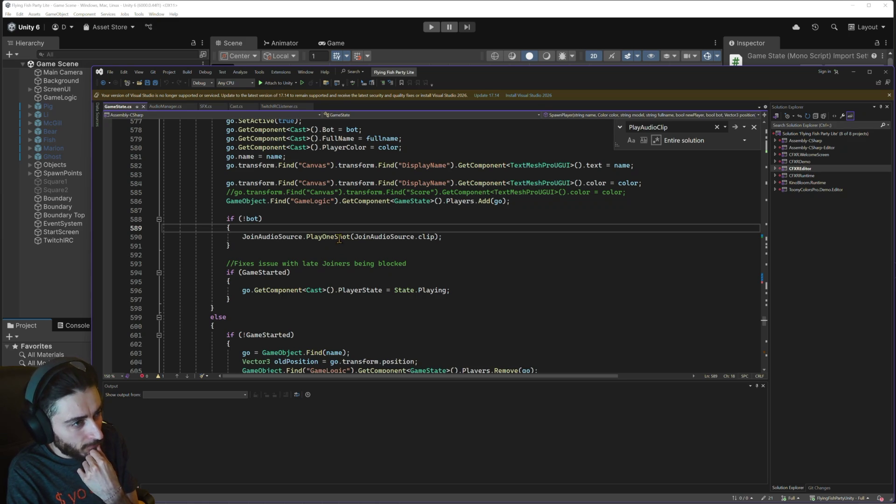
right_click(339, 237)
left_click(391, 301)
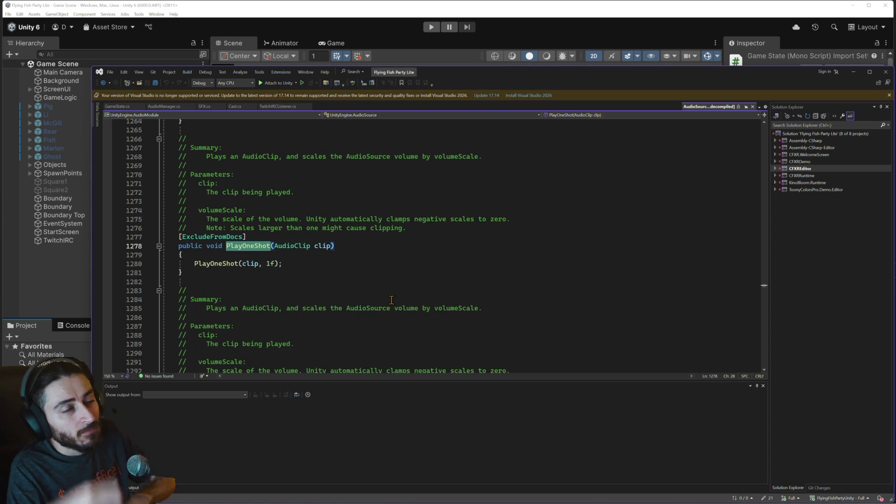
left_click(751, 110)
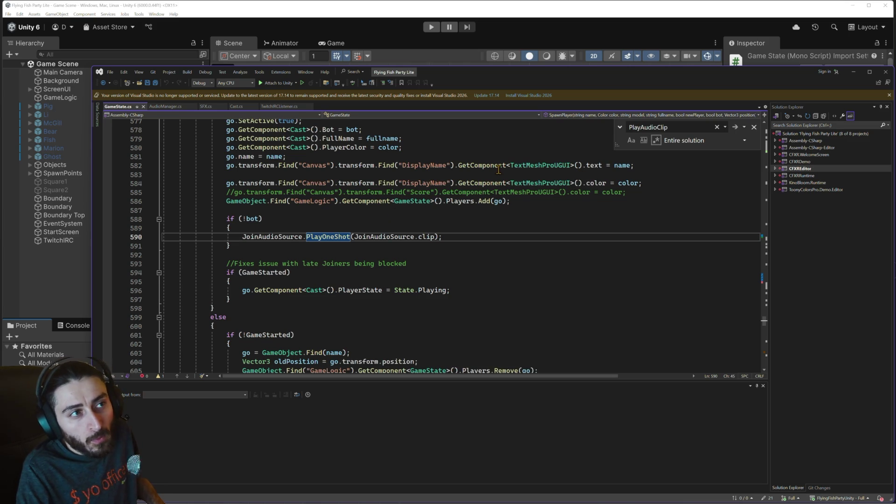
left_click(357, 8)
- Open Fish.cs and read Start, where FishSpeed is divided by 50, 40 or 30 per fish type
scroll(462, 395, "down", 2)
double_click(440, 410)
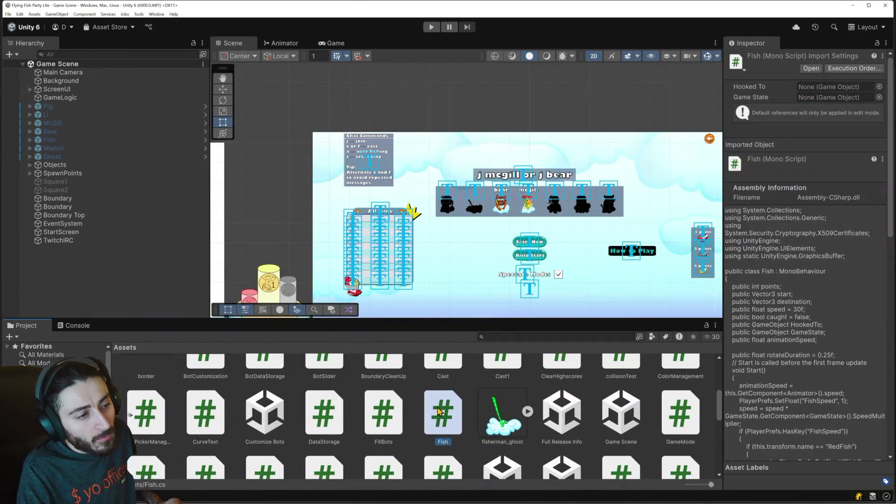
scroll(382, 282, "down", 5)
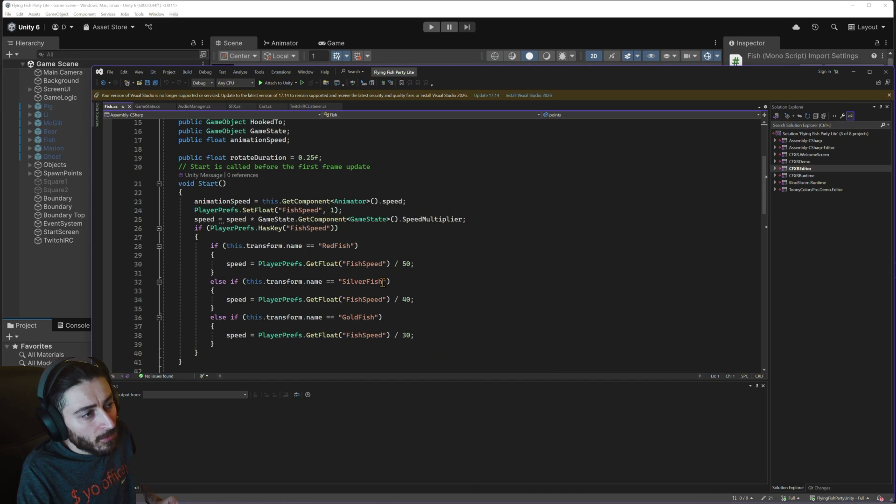
scroll(383, 282, "down", 8)
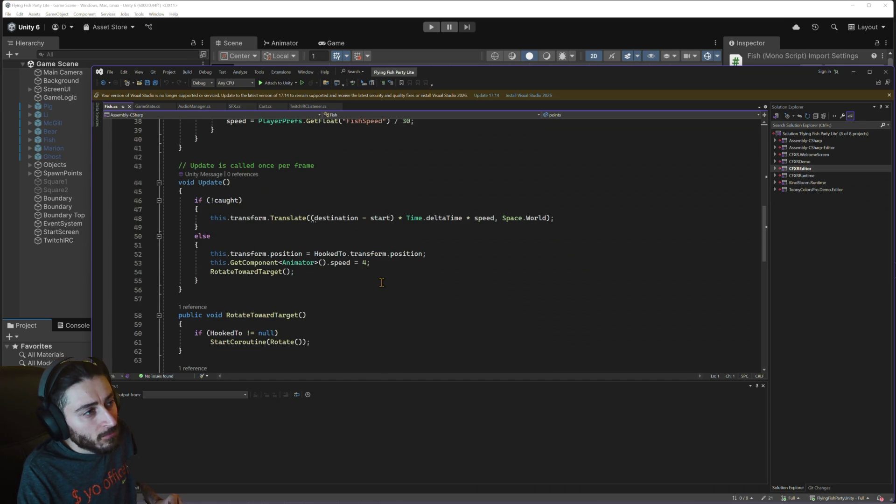
scroll(381, 282, "down", 4)
scroll(382, 282, "down", 5)
scroll(382, 283, "up", 5)
scroll(382, 283, "up", 3)
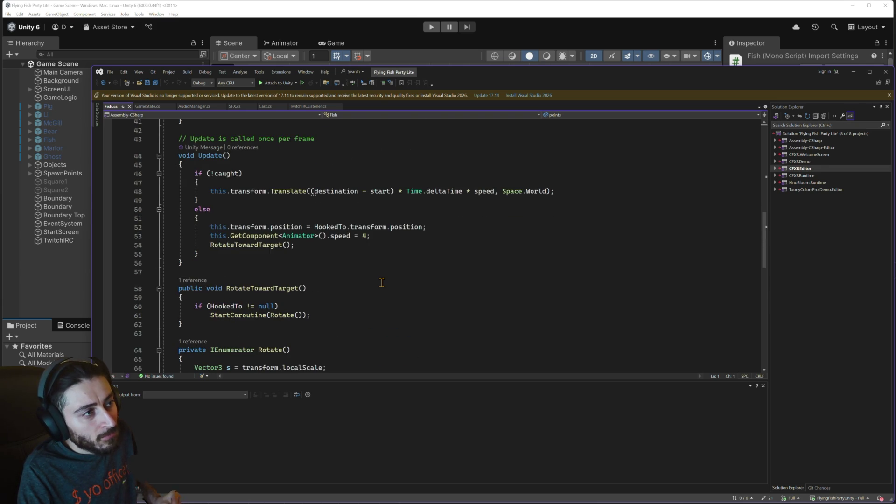
scroll(382, 283, "up", 3)
scroll(382, 283, "up", 3)
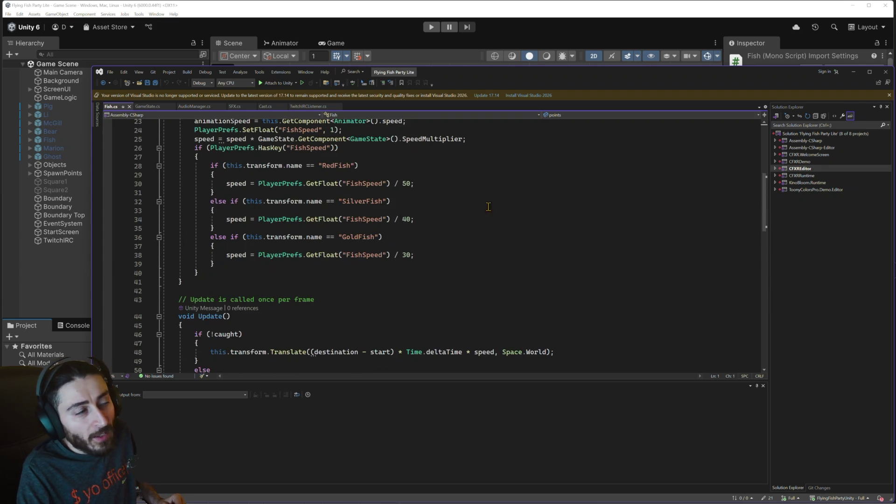
- Open the hook script from Unity's Project panel in Visual Studio
left_click(545, 18)
scroll(498, 394, "down", 1)
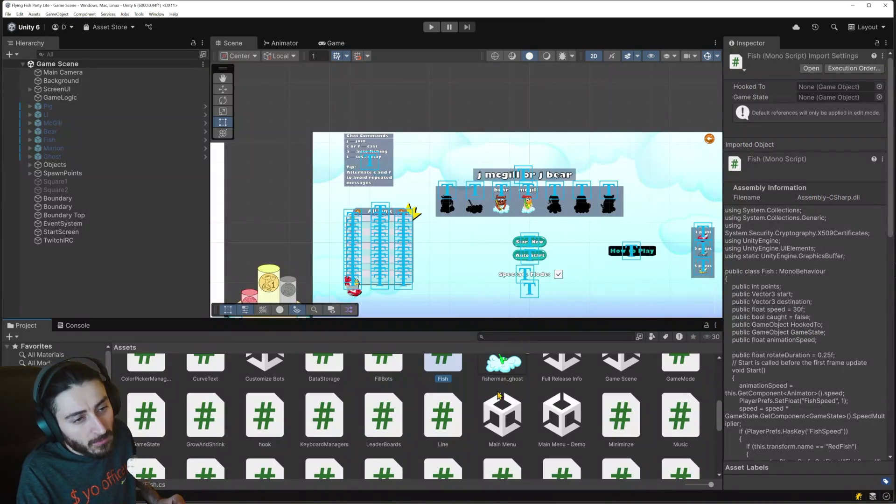
left_click(273, 424)
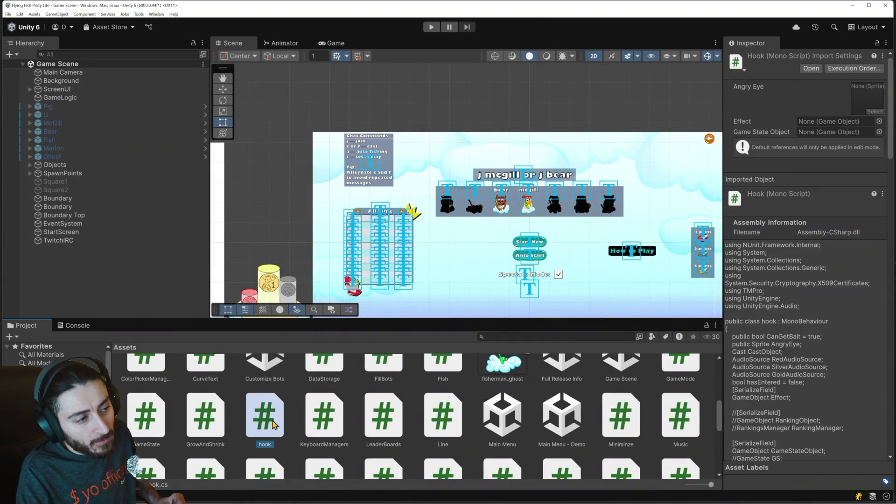
double_click(273, 424)
scroll(339, 357, "down", 10)
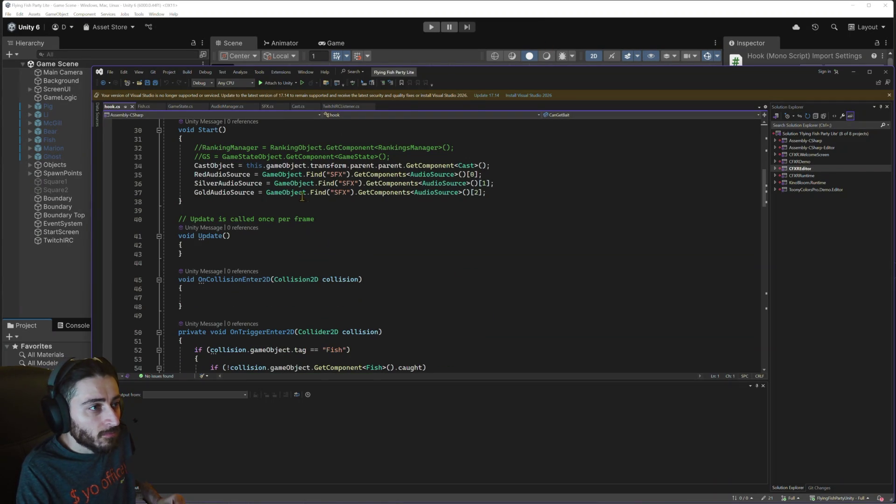
- Inspect the Gold and Silver AudioSource assignments and where RedAudioSource is played, then go back to GameState.cs
triple_click(265, 192)
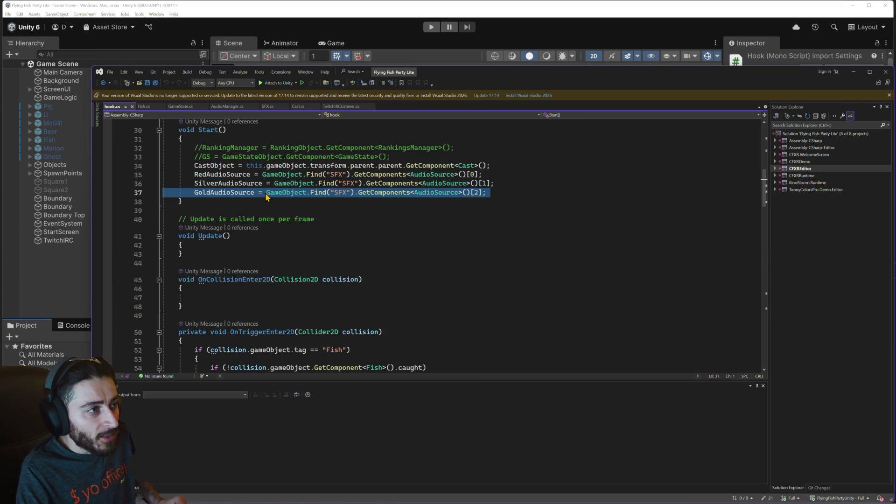
triple_click(234, 183)
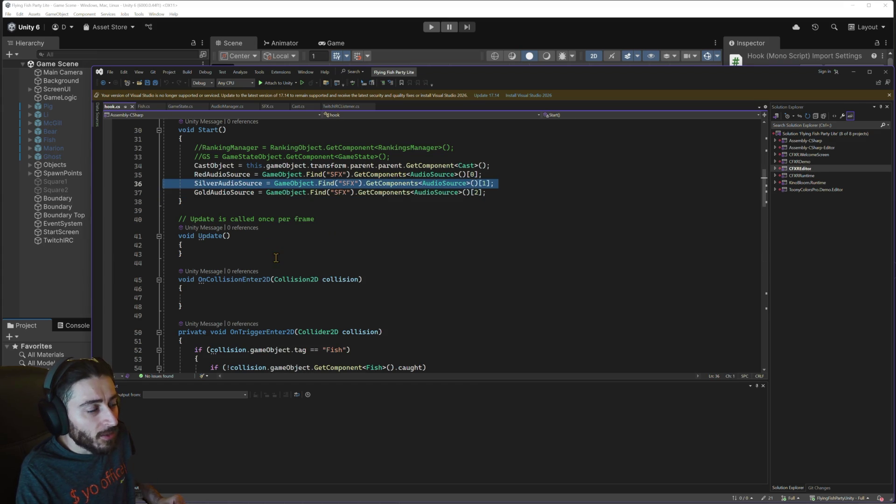
scroll(276, 257, "down", 7)
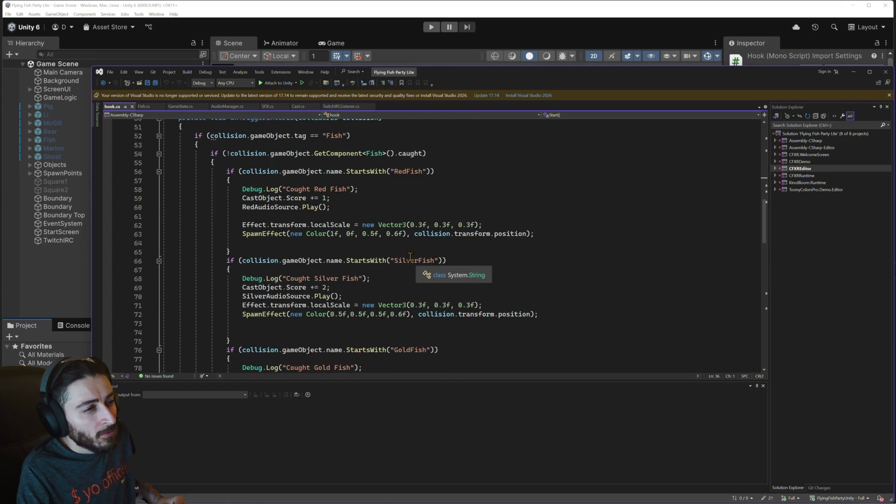
double_click(298, 206)
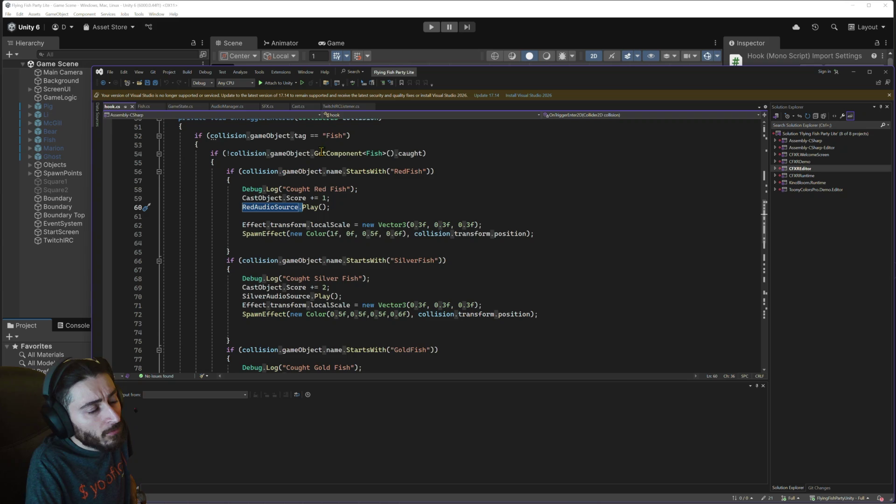
left_click(178, 106)
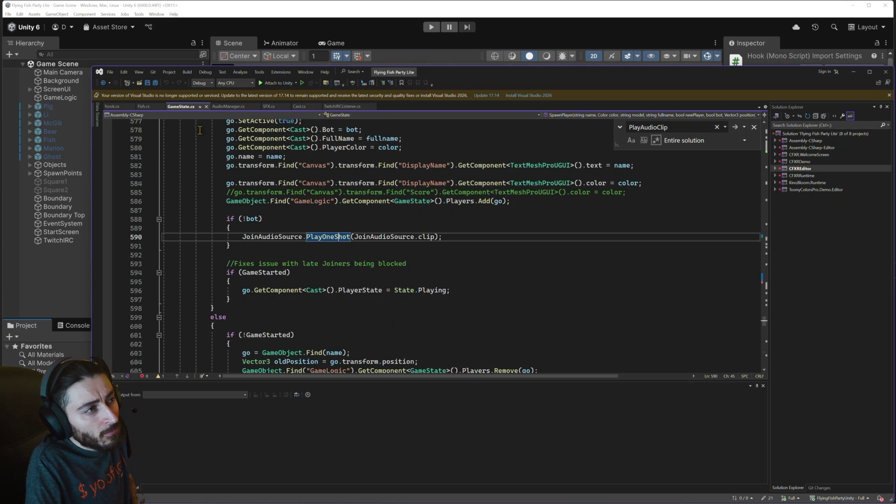
- Change line 590's JoinAudioSource.PlayOneShot to Play, then return to hook.cs's Start()
double_click(334, 238)
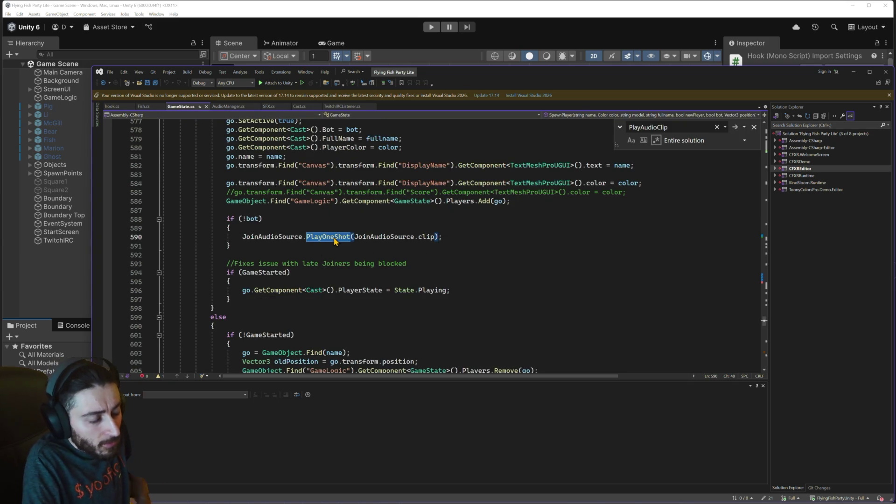
key("BackSpace")
type("Play")
key("Tab")
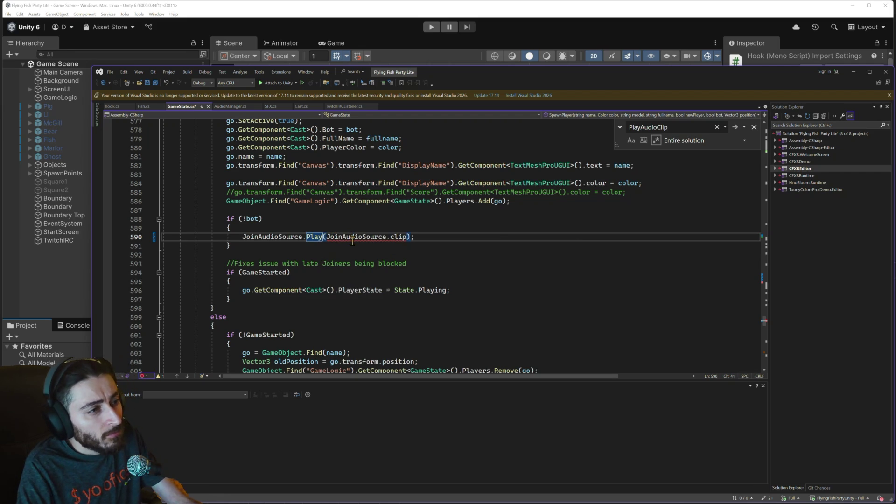
mouse_move(365, 235)
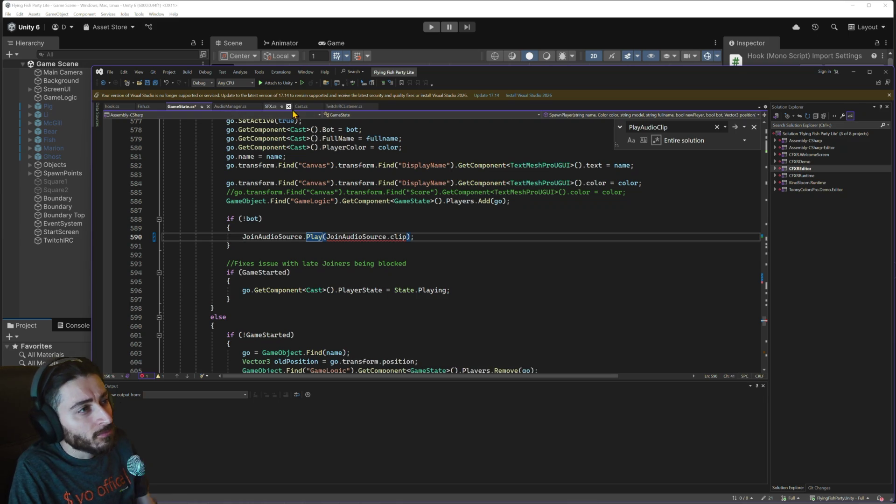
left_click(116, 107)
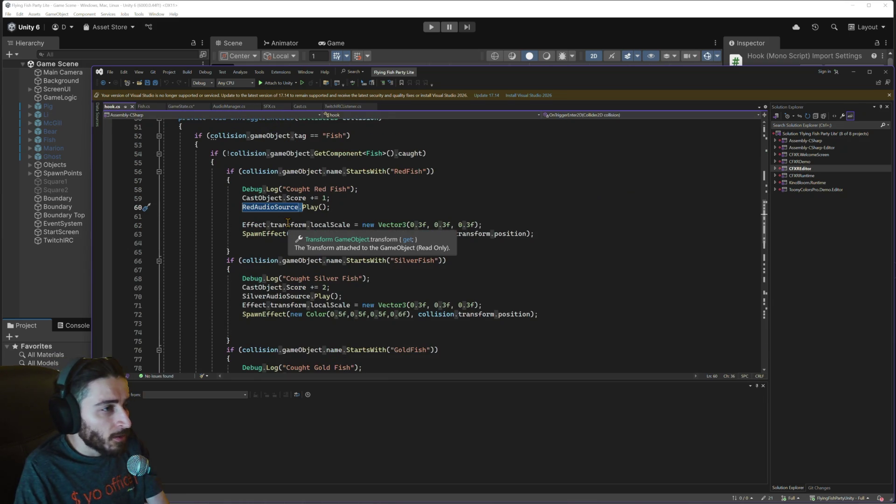
scroll(288, 223, "up", 9)
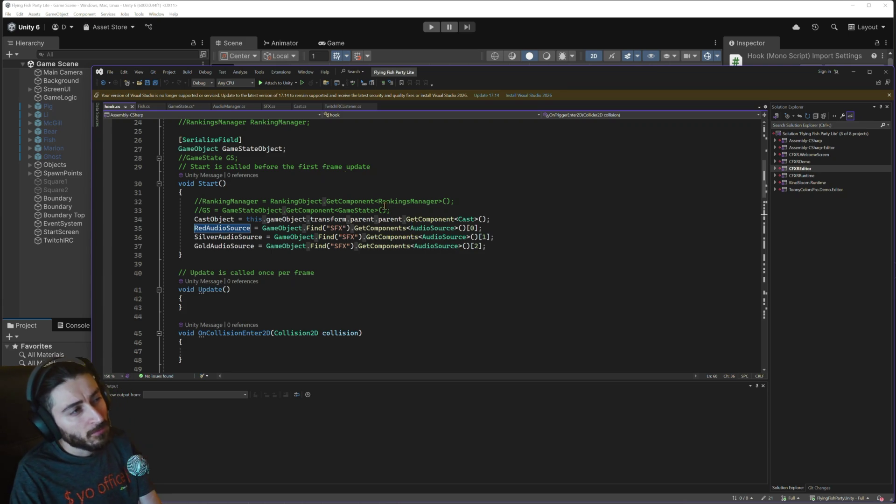
- In GameState.cs, locate the LobbyClockAudioSource declaration
left_click(184, 107)
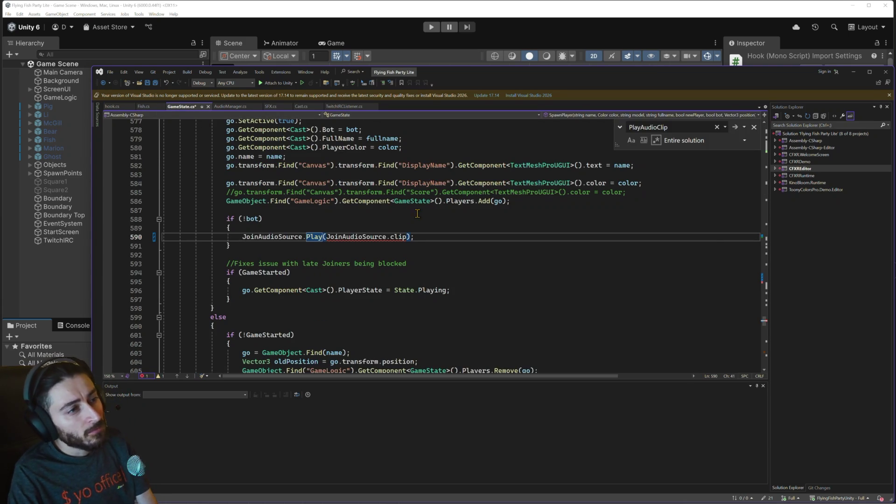
left_click_drag(763, 310, 738, 142)
scroll(185, 208, "up", 3)
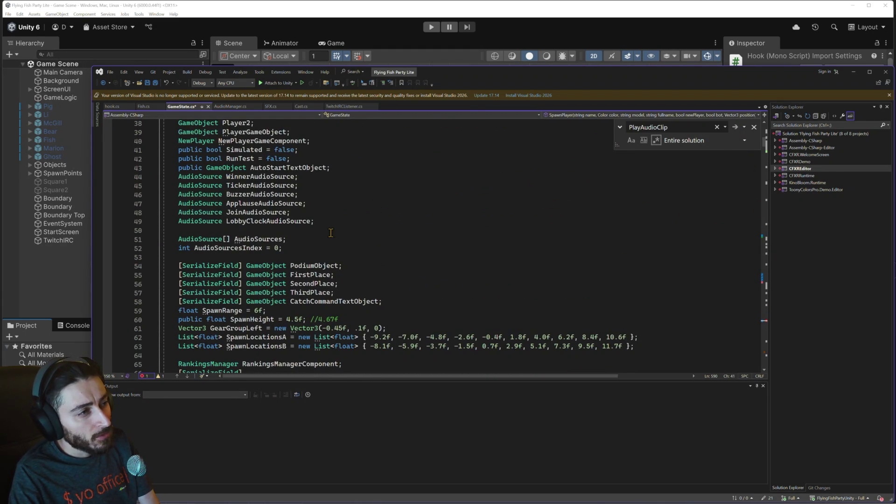
double_click(299, 221)
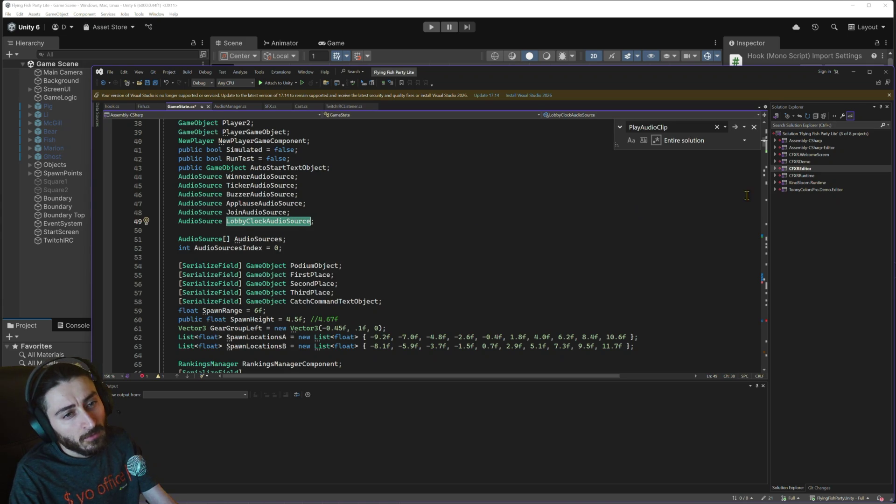
left_click_drag(764, 144, 759, 322)
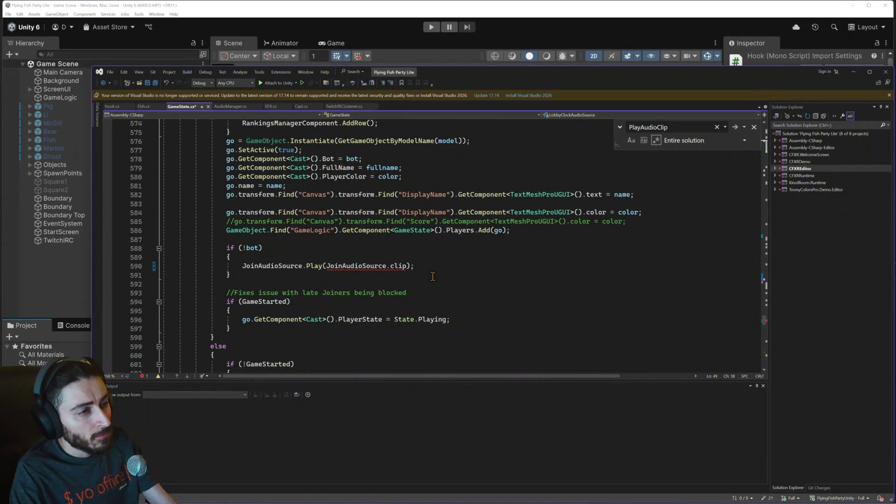
- Delete the JoinAudioSource.clip argument so line 590 reads JoinAudioSource.Play(), and save
left_click(392, 266)
key("ctrl+shift+Left")
key("ctrl+shift+Left")
key("ctrl+shift+Left")
key("BackSpace")
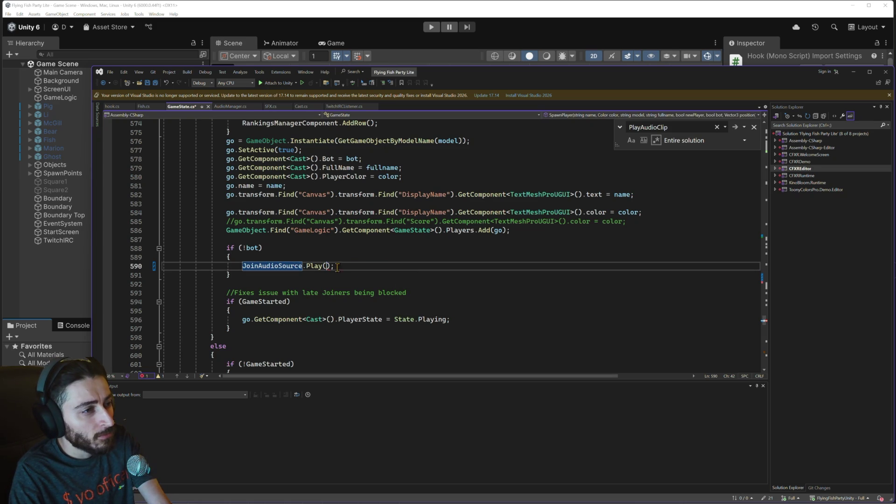
key("Escape")
key("Up")
key("ctrl+s")
scroll(391, 263, "down", 3)
scroll(392, 263, "up", 6)
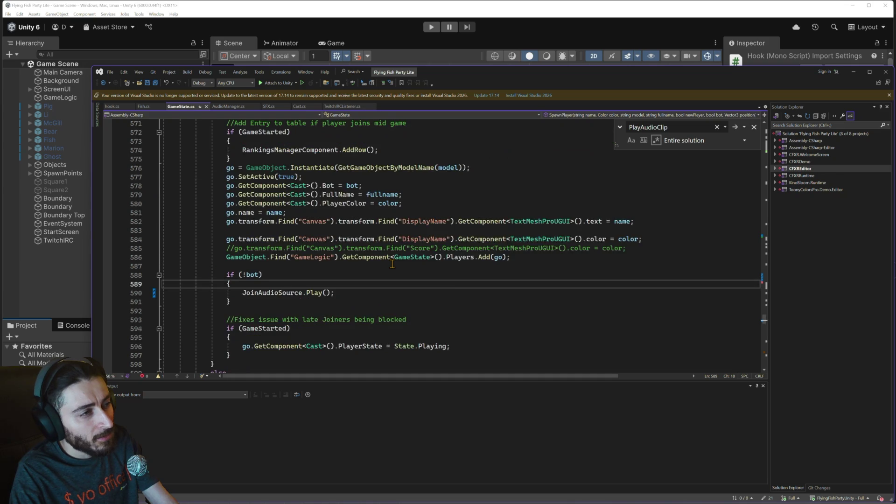
scroll(392, 263, "up", 5)
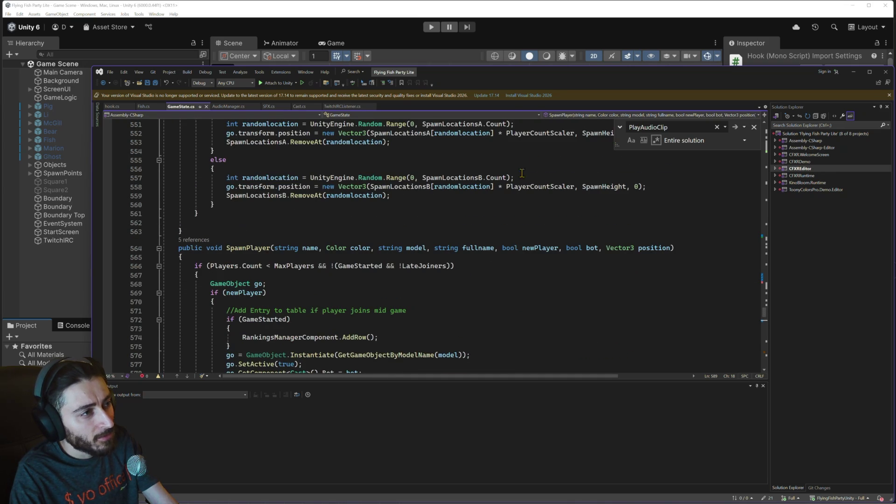
double_click(637, 128)
- Search GameState.cs for 'clock' to find the LobbyClockAudioSource lines 138 and 152
type("clock")
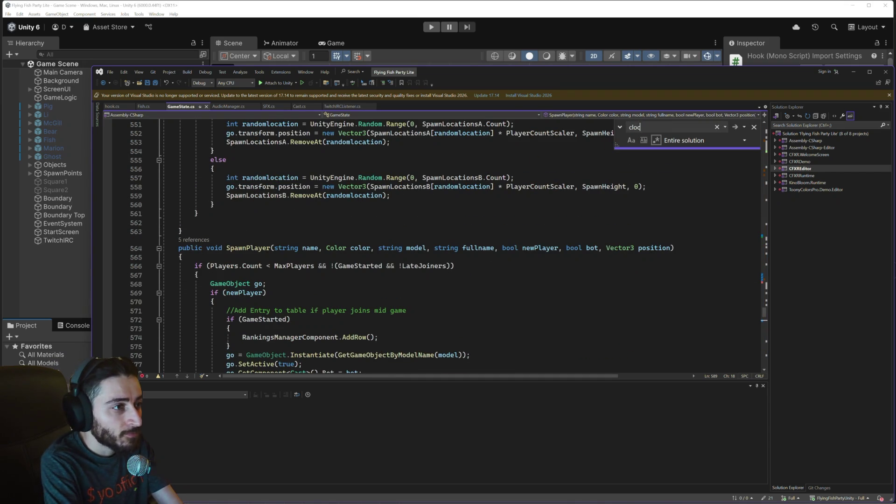
key("Return")
key("Return")
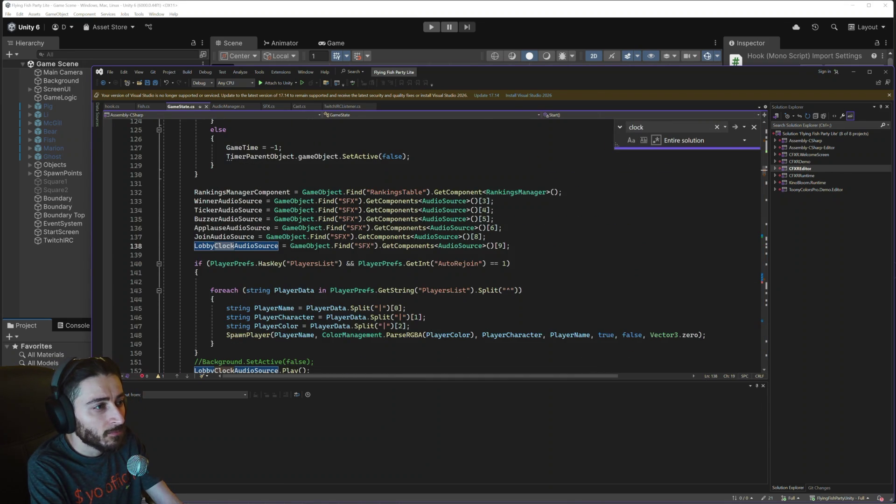
key("Return")
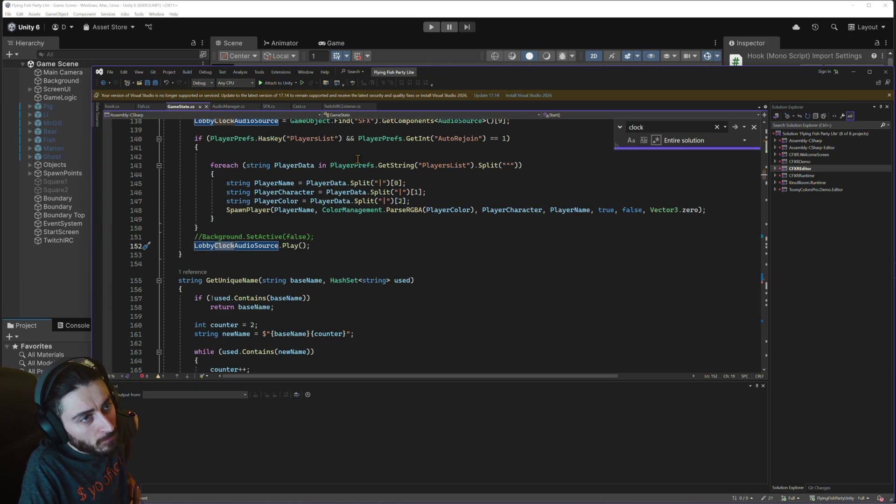
scroll(380, 235, "down", 3)
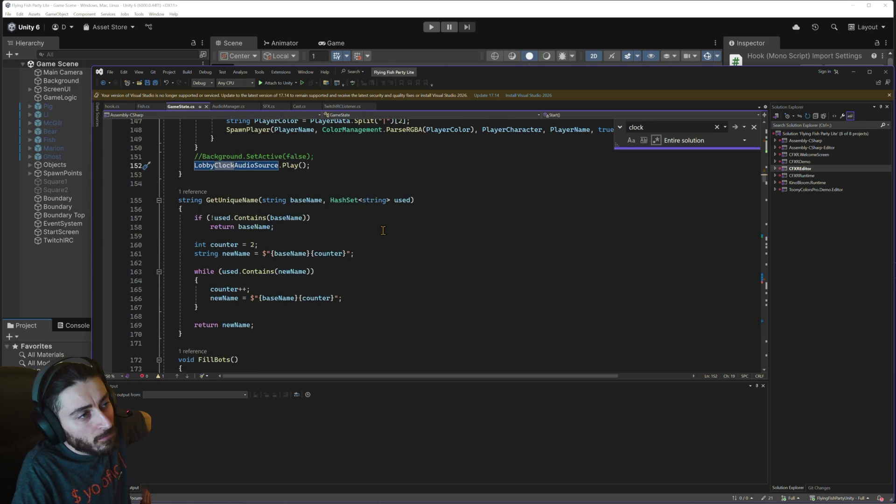
scroll(383, 229, "up", 3)
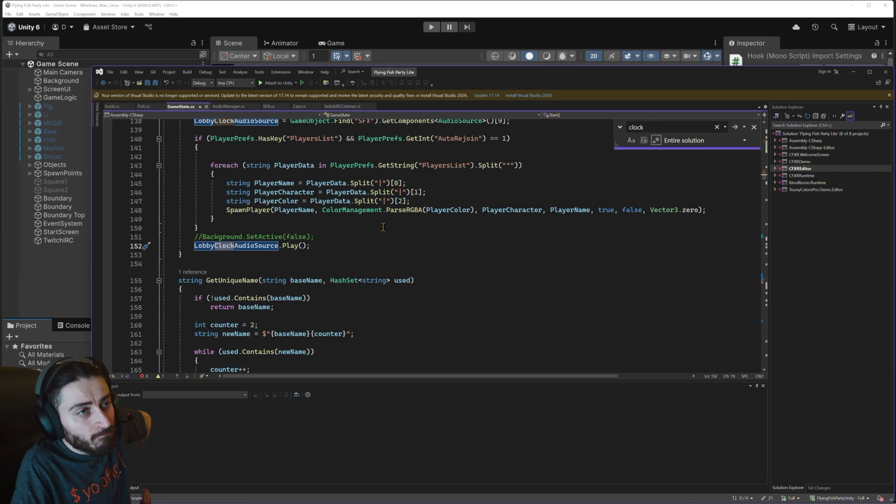
- Switch to Cast.cs and scroll down to its free-roam and Ghostify code
left_click(298, 106)
scroll(387, 237, "down", 4)
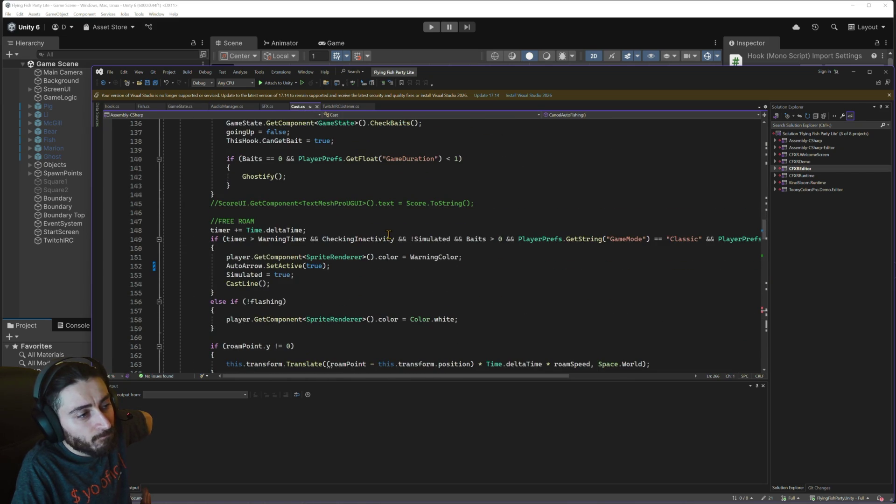
scroll(388, 235, "down", 4)
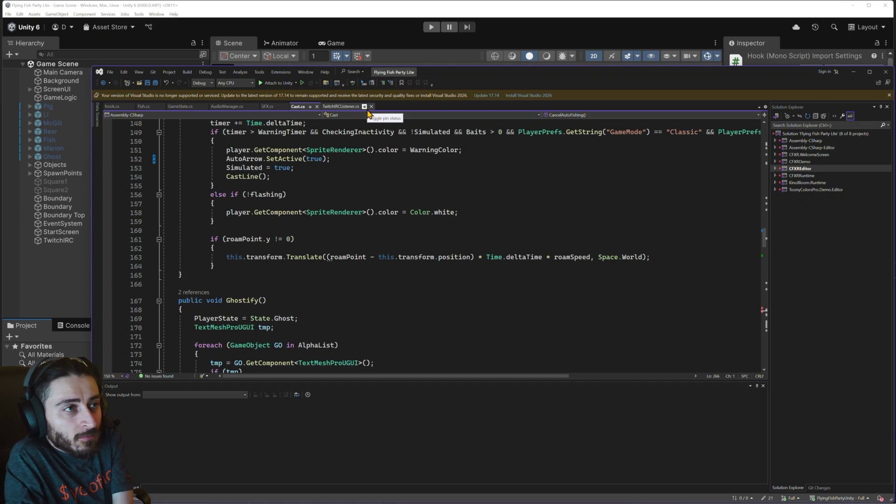
- Recompile in Unity, enter Play mode, open a Classic lobby from the title menu, and pause
key("alt+Tab")
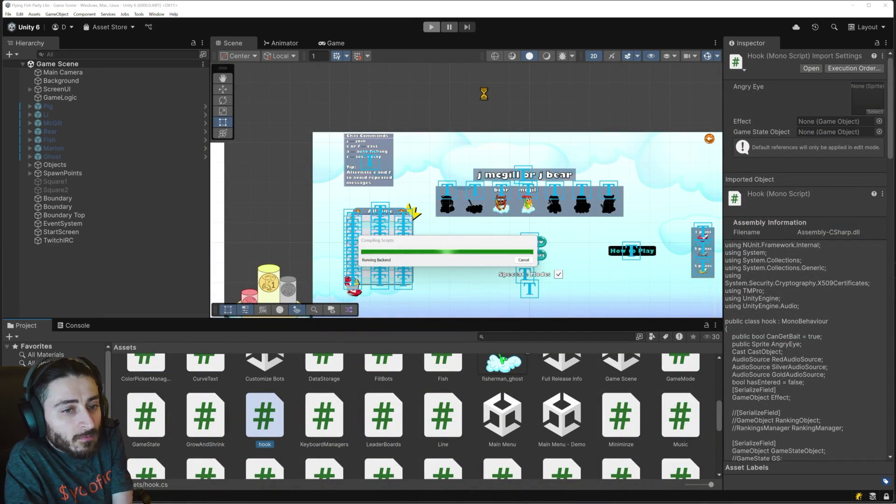
key("ctrl+p")
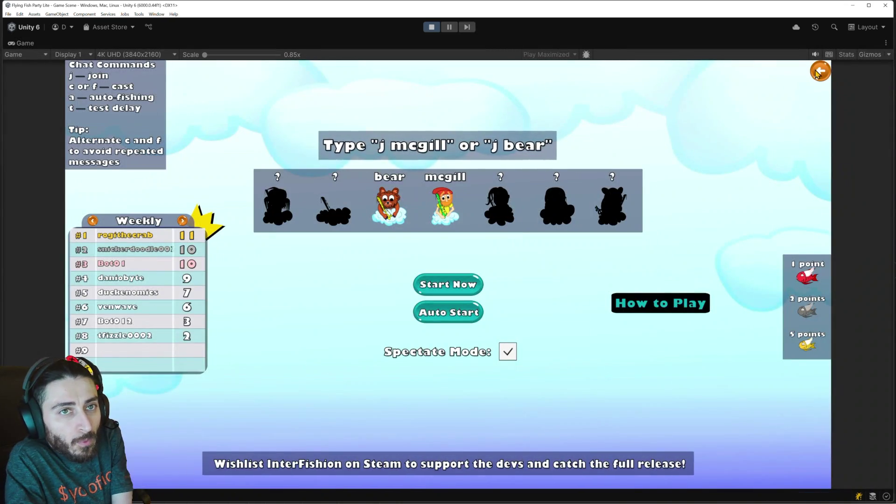
left_click(816, 73)
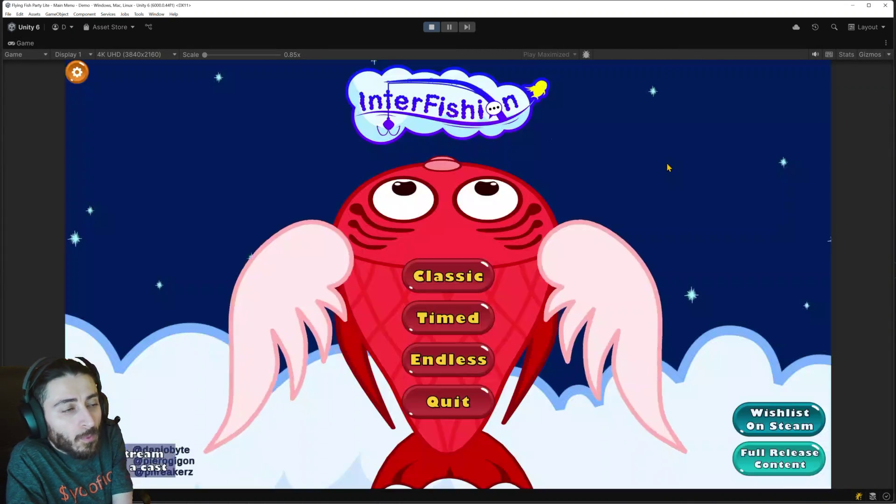
left_click(450, 274)
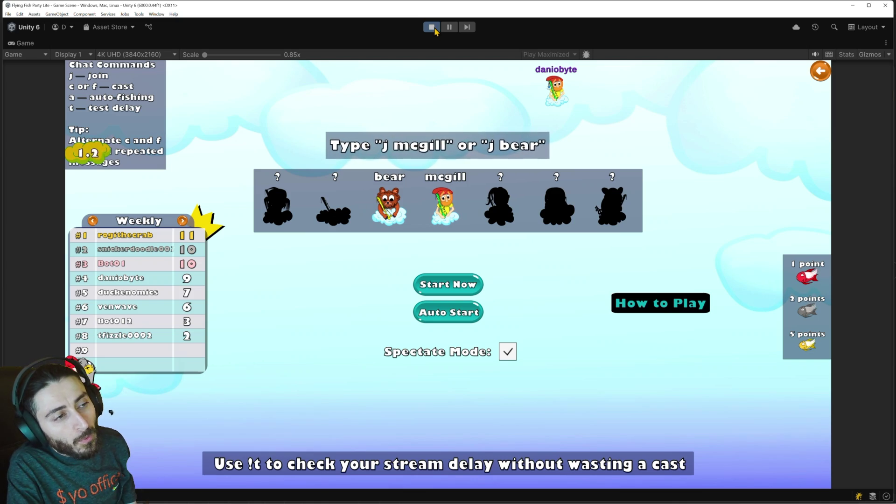
left_click(451, 29)
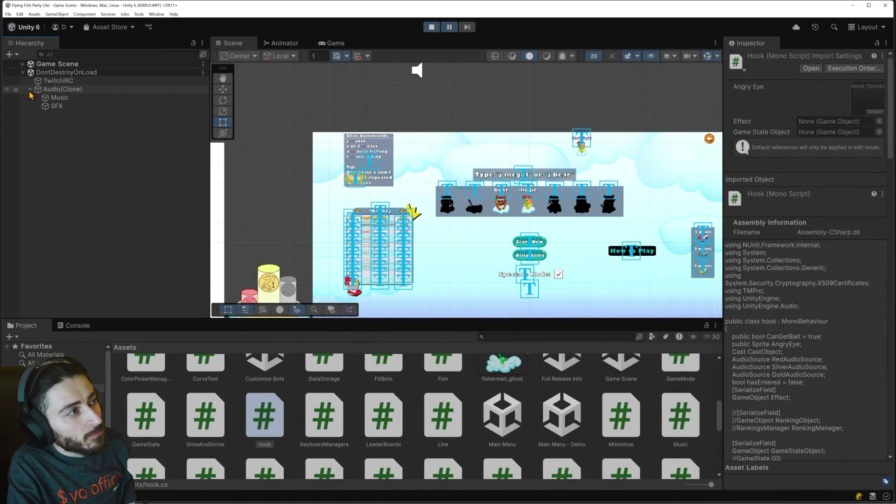
left_click(52, 106)
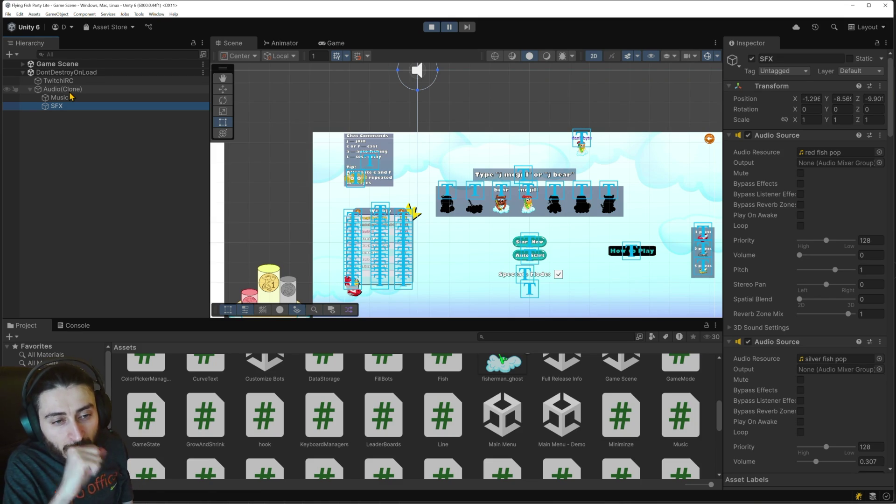
scroll(822, 297, "down", 10)
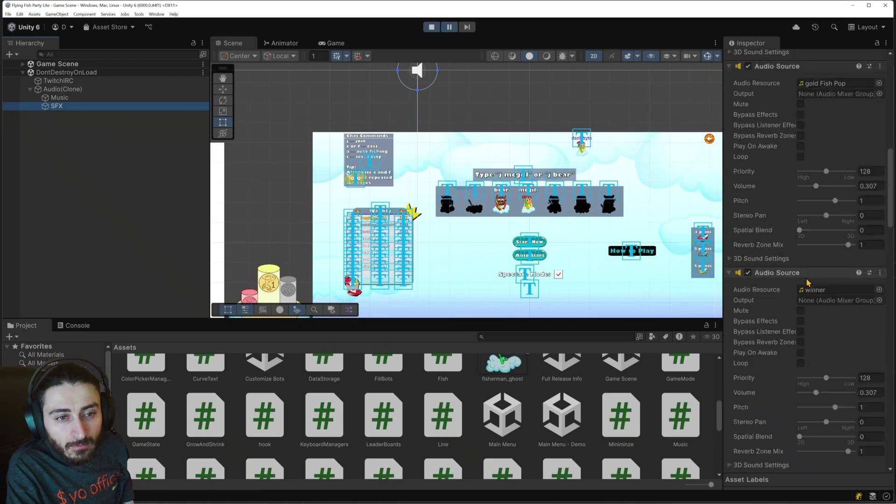
scroll(822, 297, "down", 10)
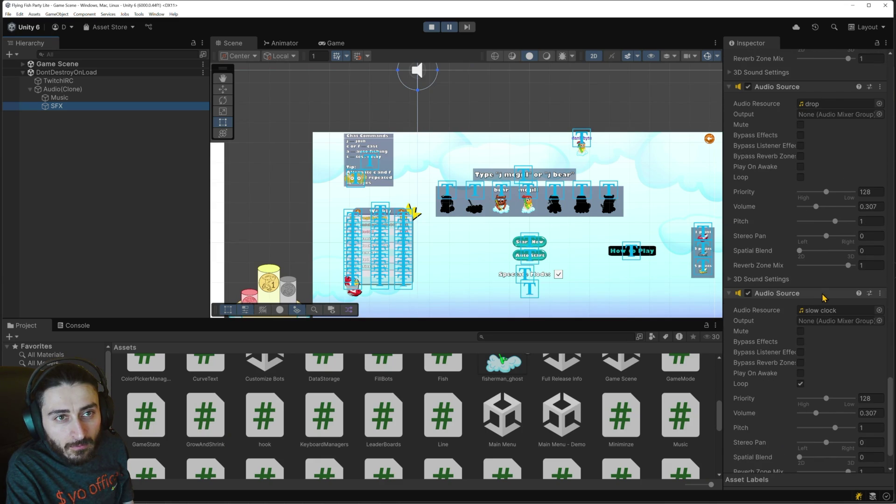
scroll(824, 298, "down", 2)
scroll(823, 298, "up", 6)
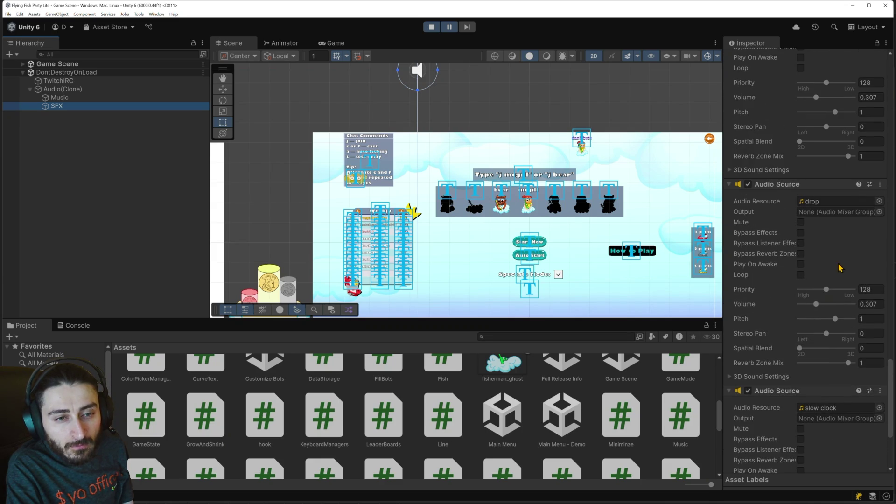
scroll(884, 347, "up", 4)
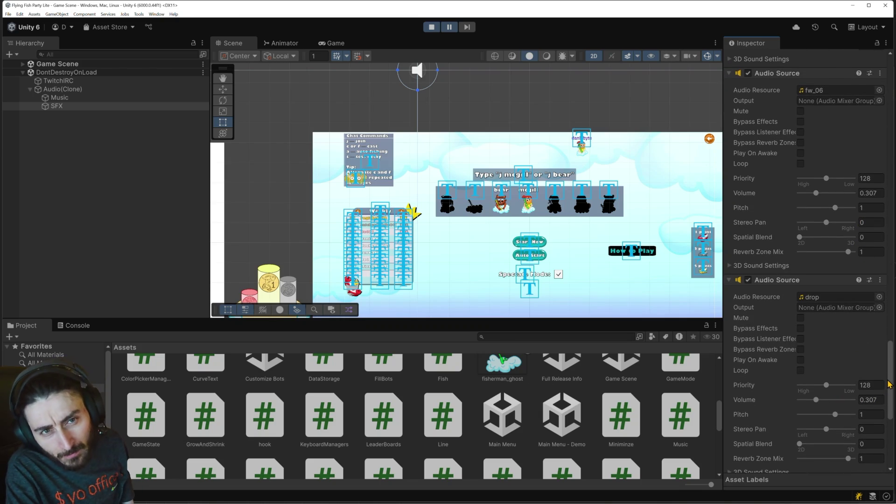
scroll(890, 384, "up", 6)
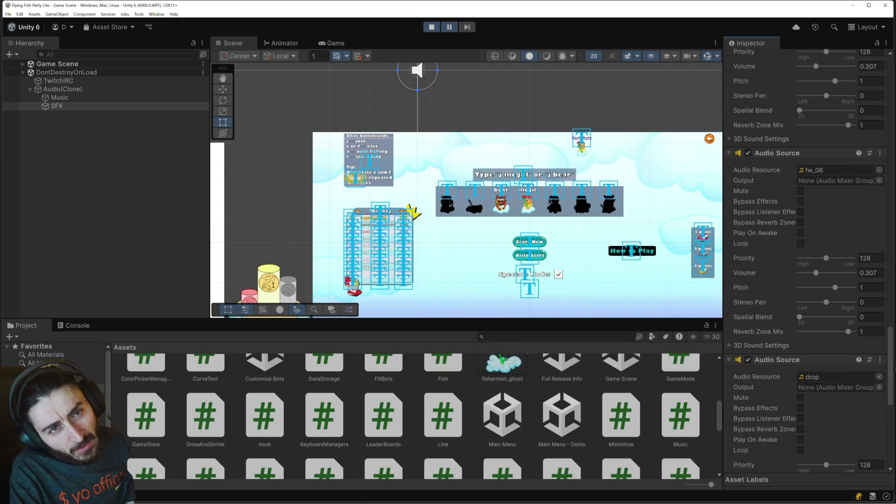
scroll(891, 335, "up", 4)
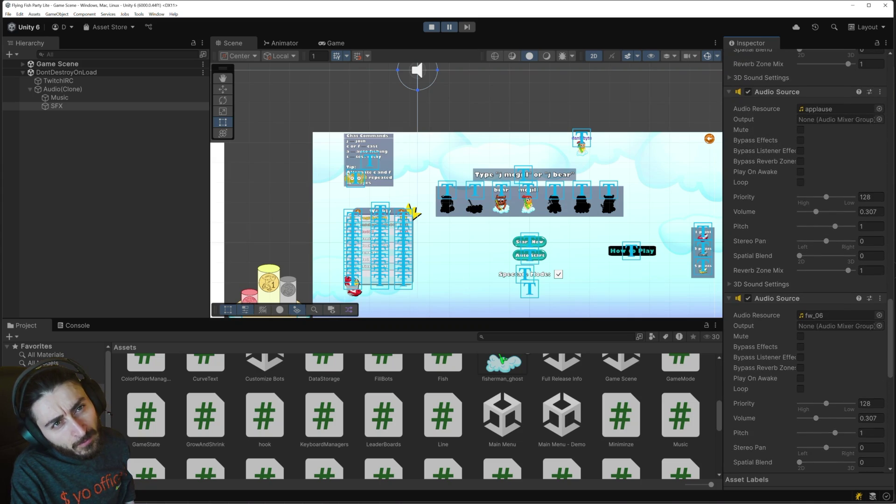
scroll(890, 335, "up", 8)
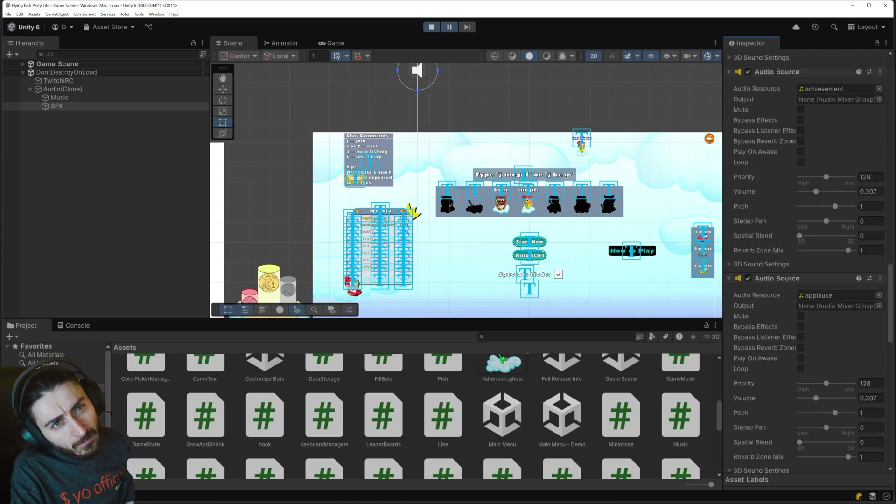
scroll(805, 261, "up", 6)
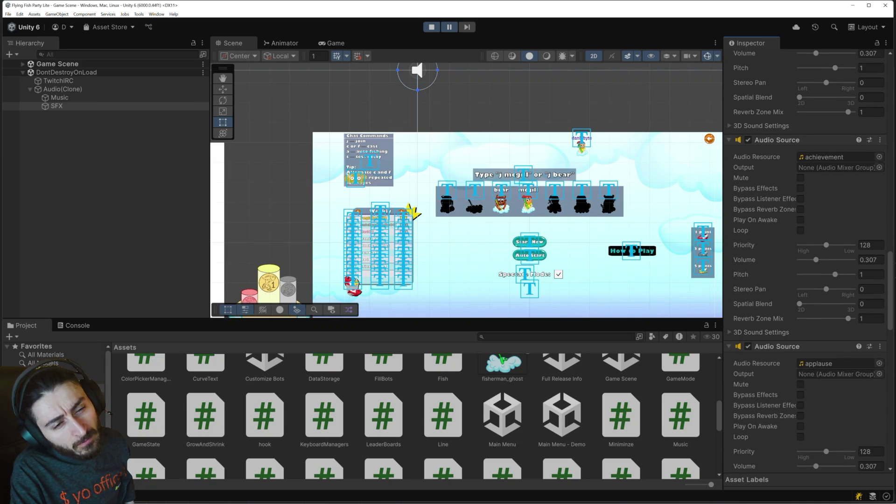
scroll(804, 262, "up", 1)
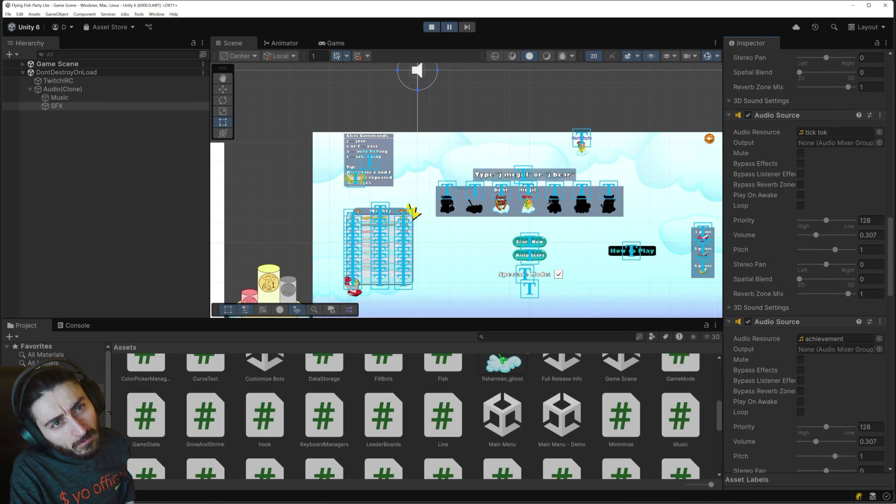
scroll(805, 261, "up", 6)
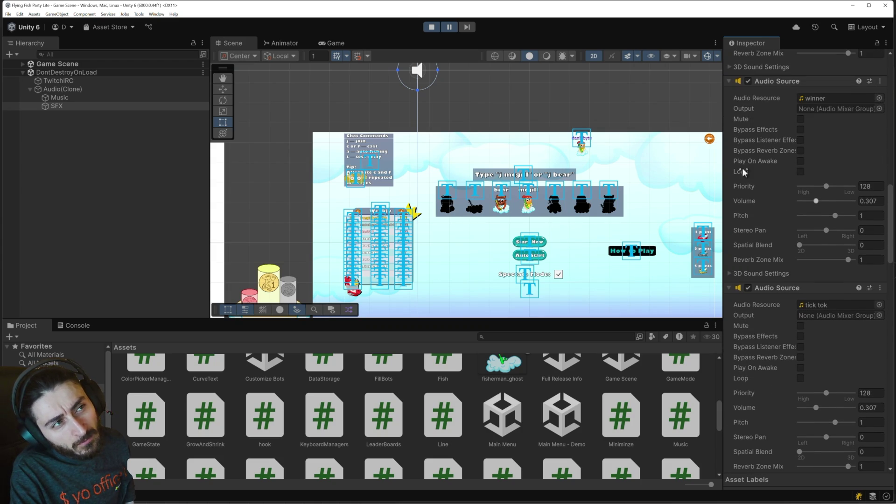
left_click(450, 29)
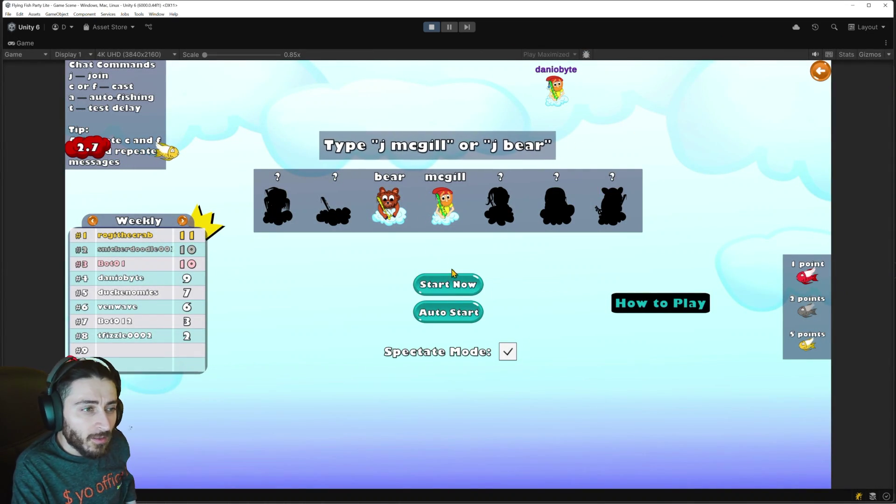
- Start a round with bots, cast the fishing line twice, then stop Play mode
left_click(458, 285)
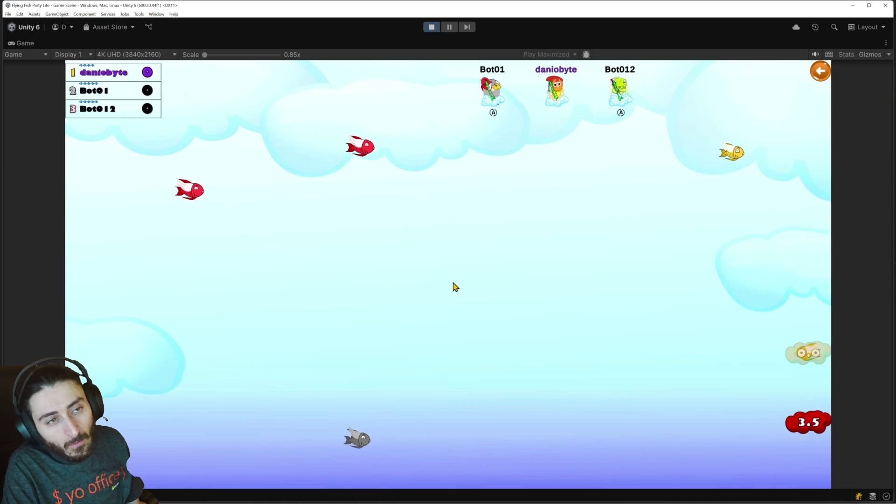
left_click(453, 283)
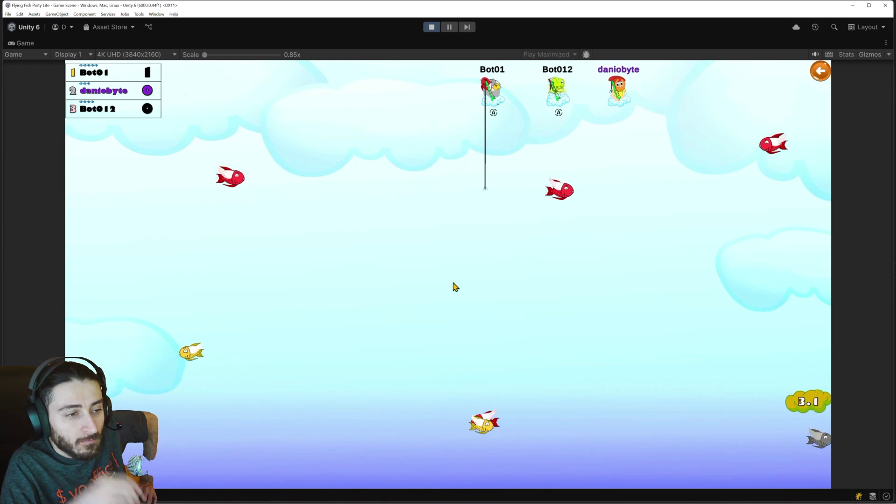
left_click(455, 287)
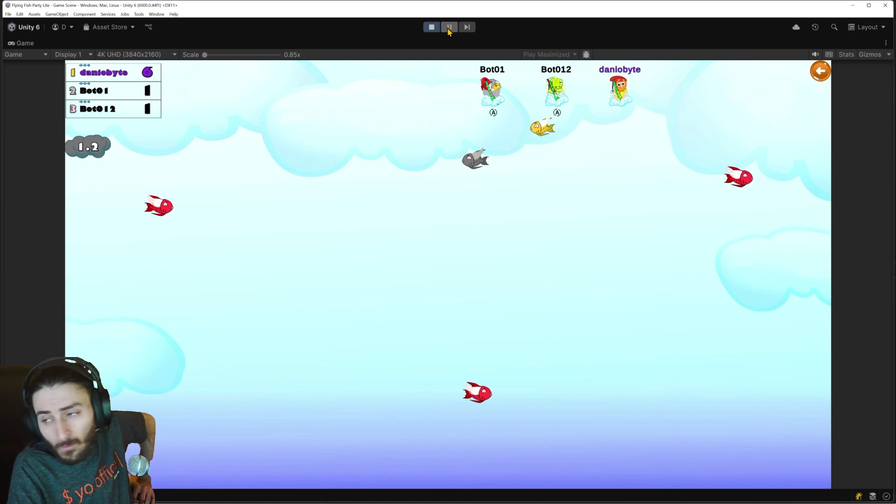
left_click(434, 27)
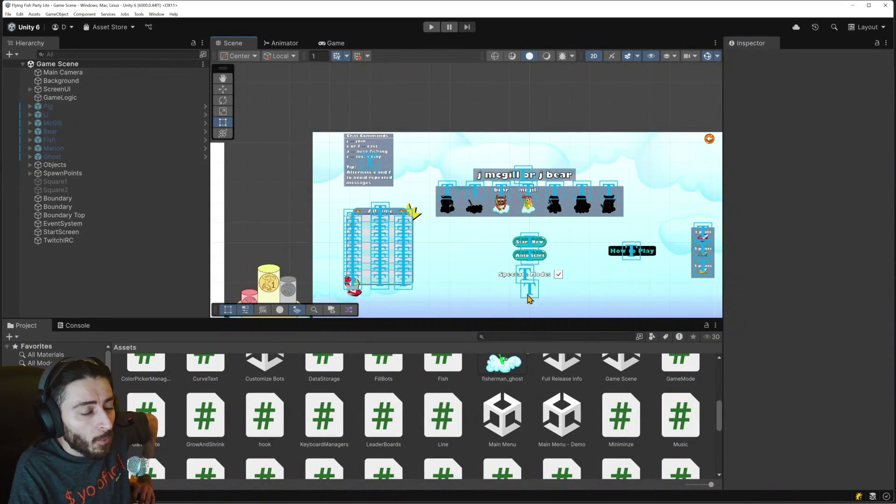
- Pan the Scene view across the game canvas, then minimize Unity to bring back Visual Studio
scroll(491, 275, "down", 2)
scroll(491, 276, "up", 1)
left_click_drag(491, 276, 537, 217)
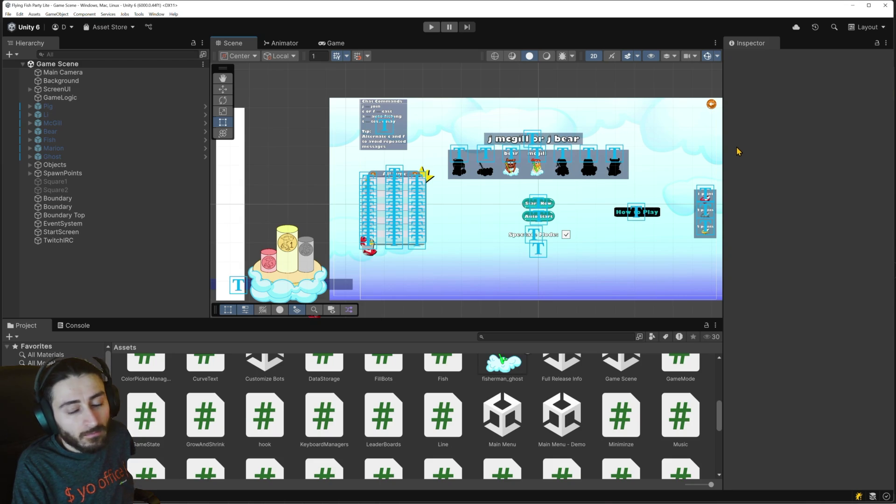
left_click(853, 6)
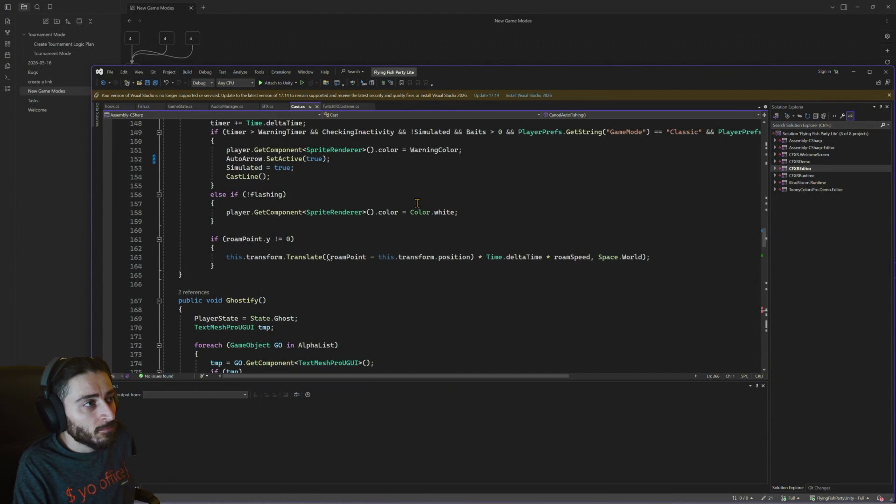
- Review SFX.cs and AudioManager.cs's sfxObject, placing the cursor on the blank line after SetVolume
left_click(267, 106)
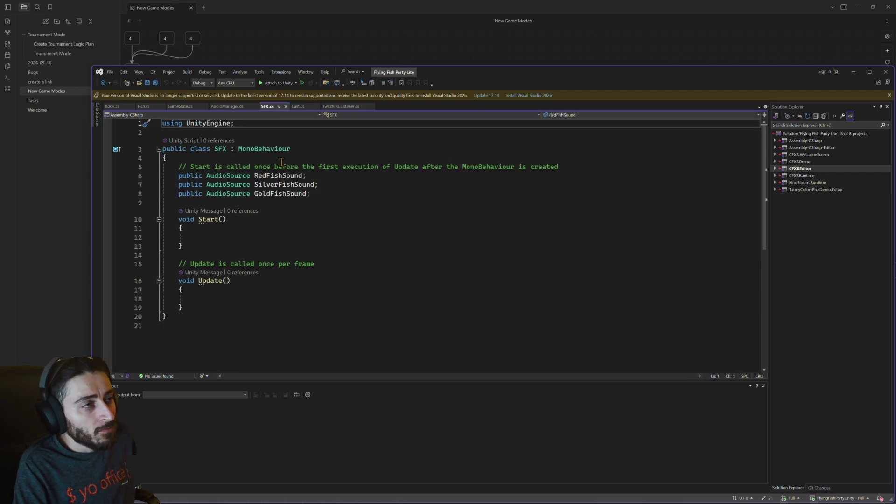
left_click(225, 108)
scroll(288, 225, "down", 7)
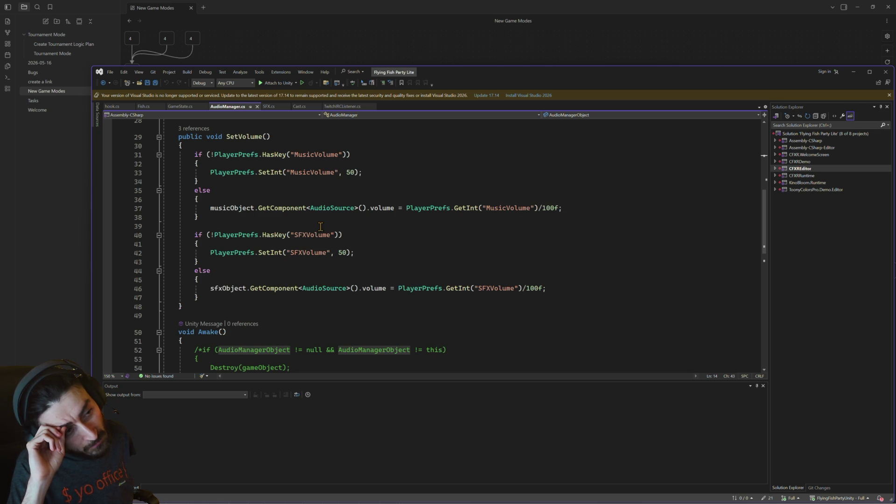
scroll(303, 233, "up", 2)
scroll(289, 243, "down", 2)
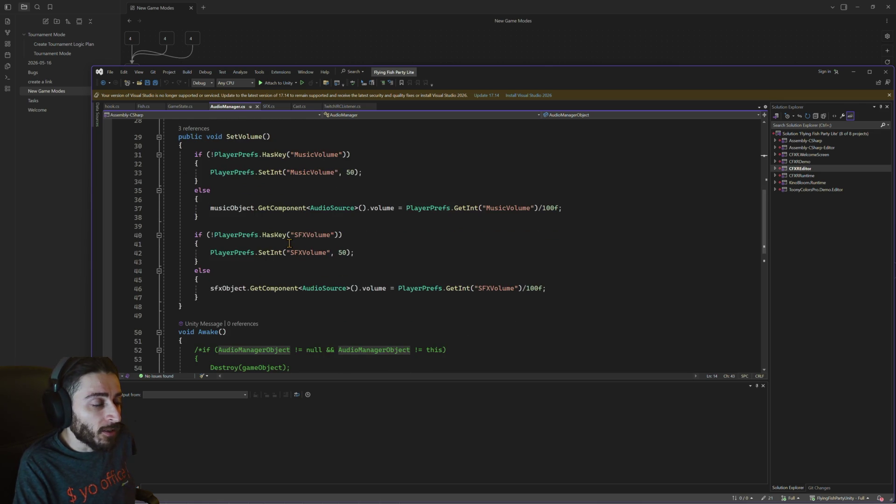
scroll(289, 243, "up", 8)
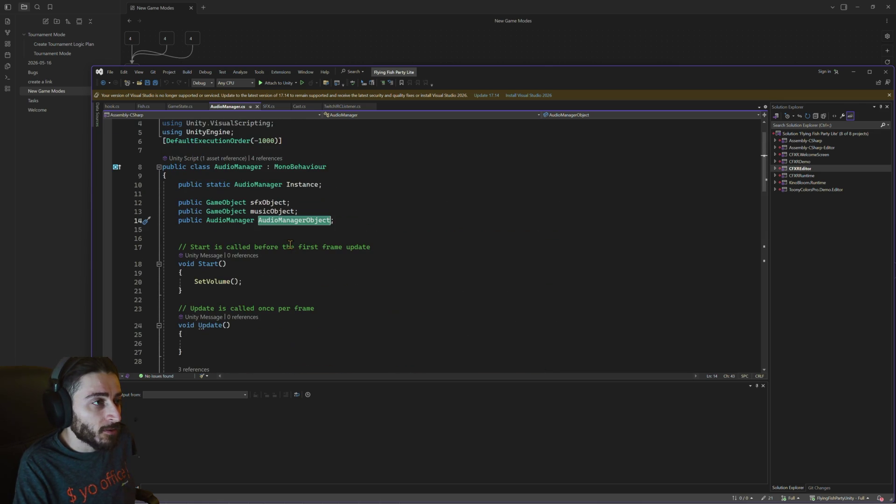
double_click(267, 204)
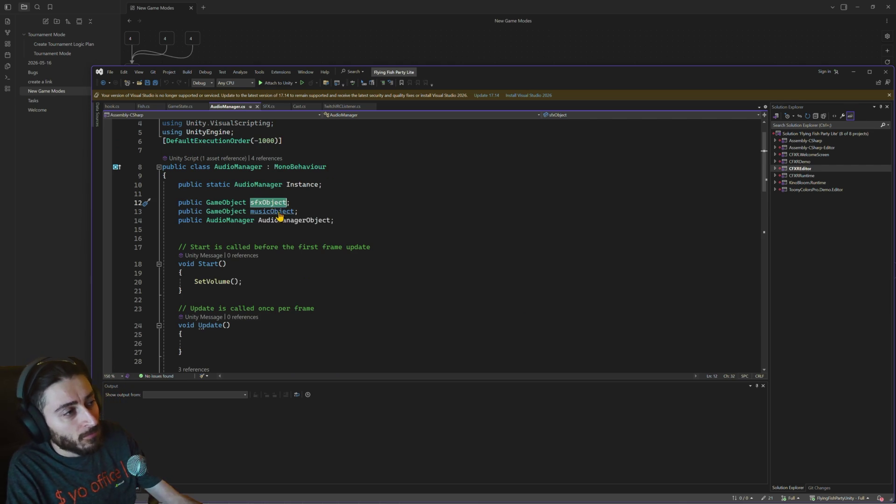
scroll(279, 240, "down", 13)
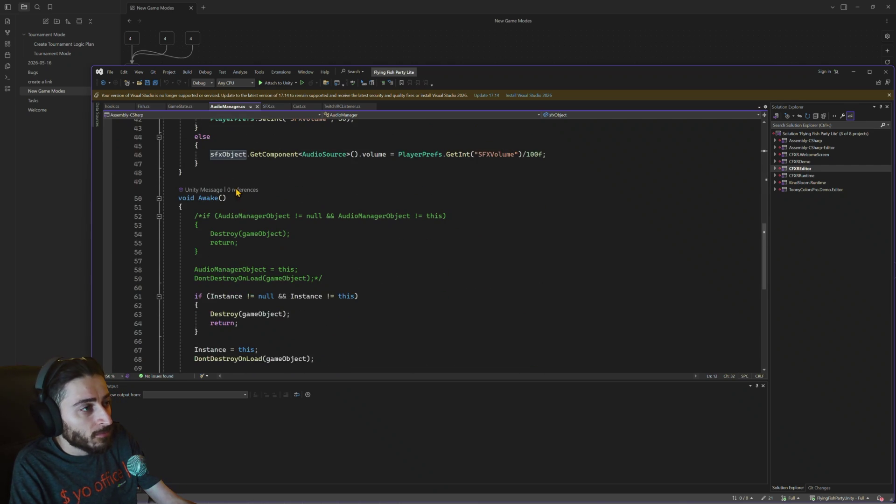
left_click(227, 182)
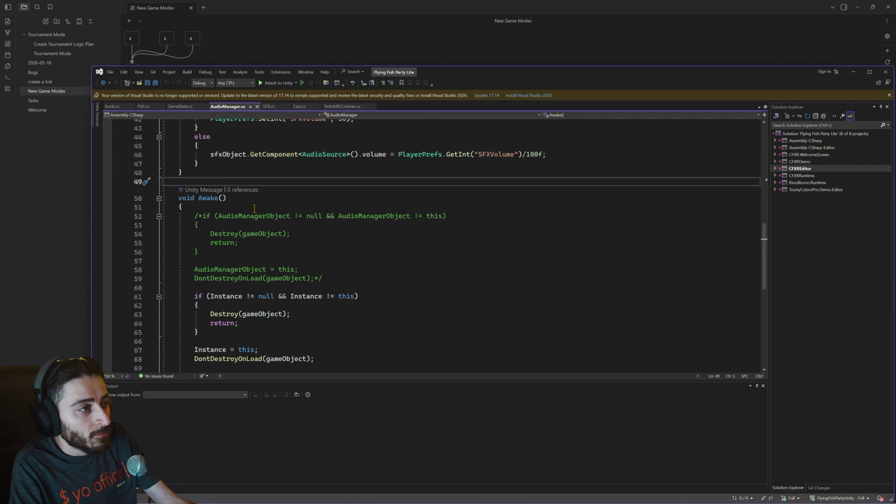
- Add a new void UpdateVolumes() method below SetVolume in AudioManager.cs
key("Return")
type("void")
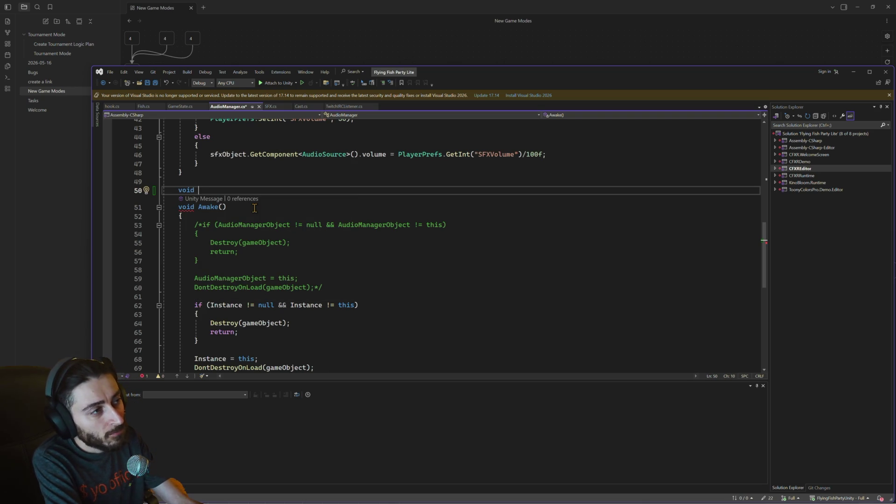
key("BackSpace")
key("BackSpace")
key("BackSpace")
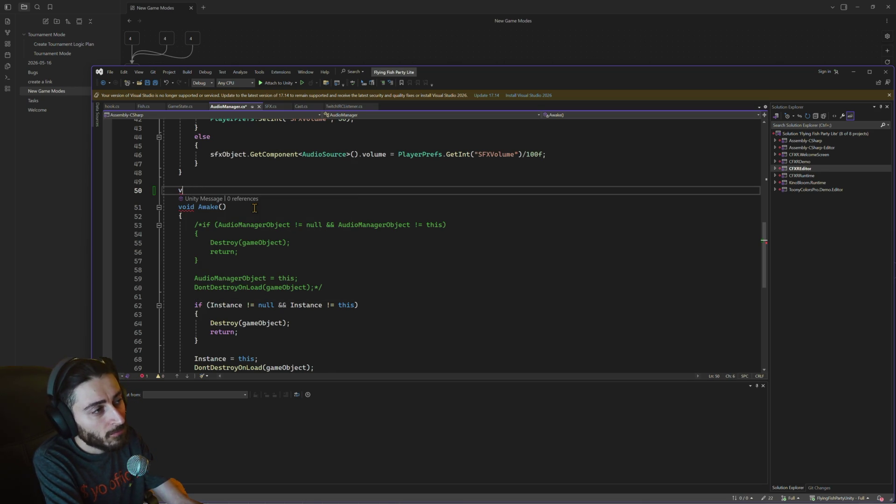
type("void Update")
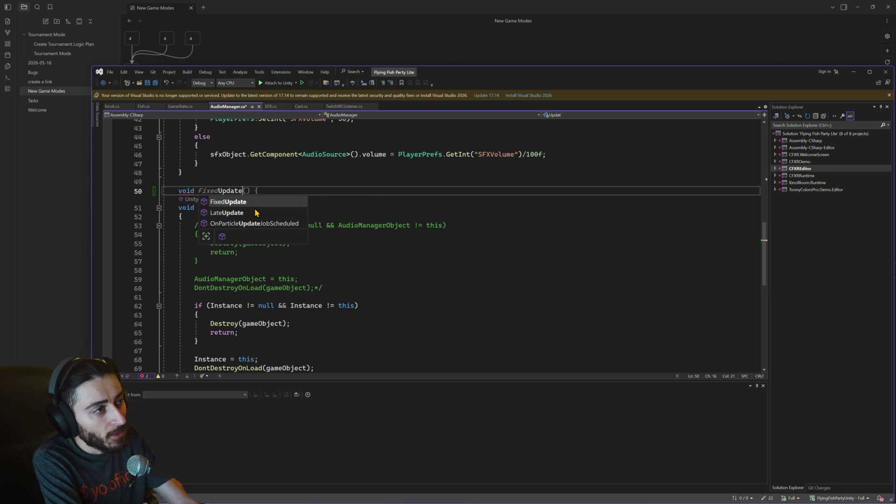
type("Volumen")
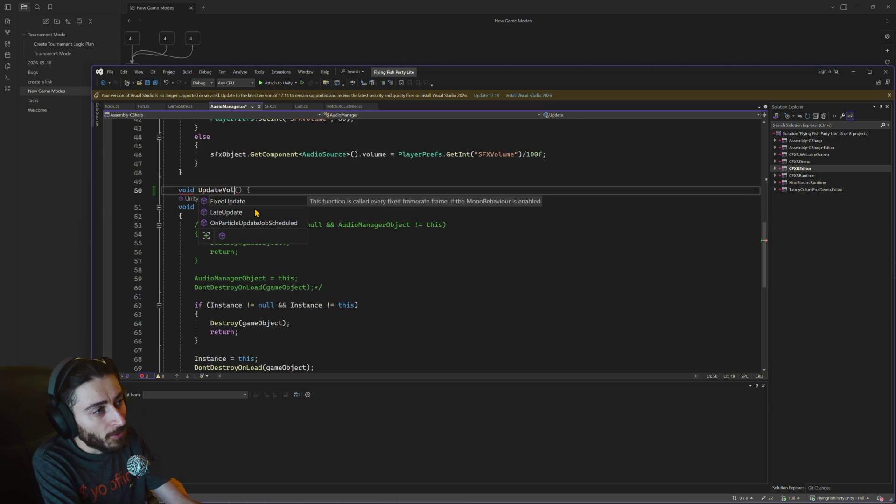
type("()")
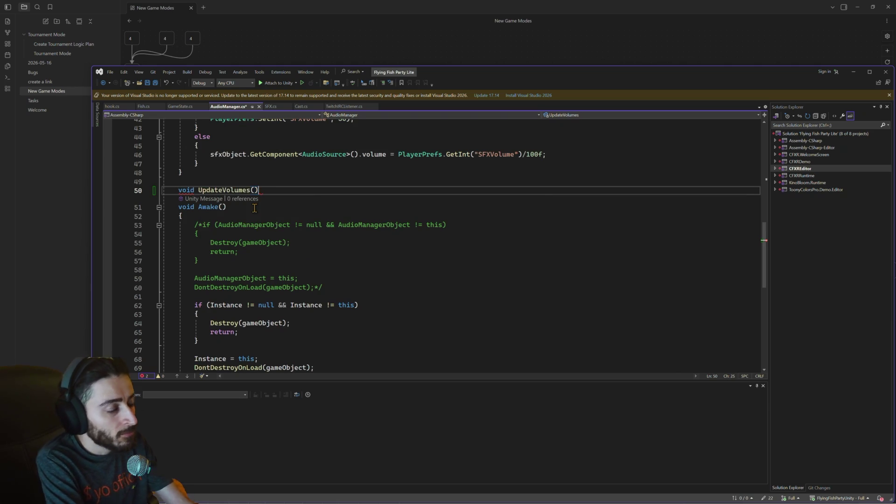
type("{")
key("Return")
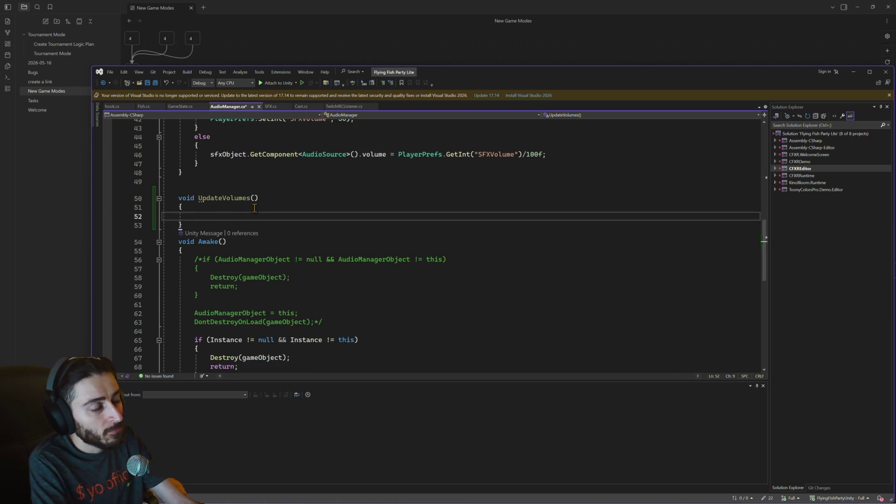
- Begin a foreach(AudioClip in ) loop inside UpdateVolumes using IntelliSense completion
type("f")
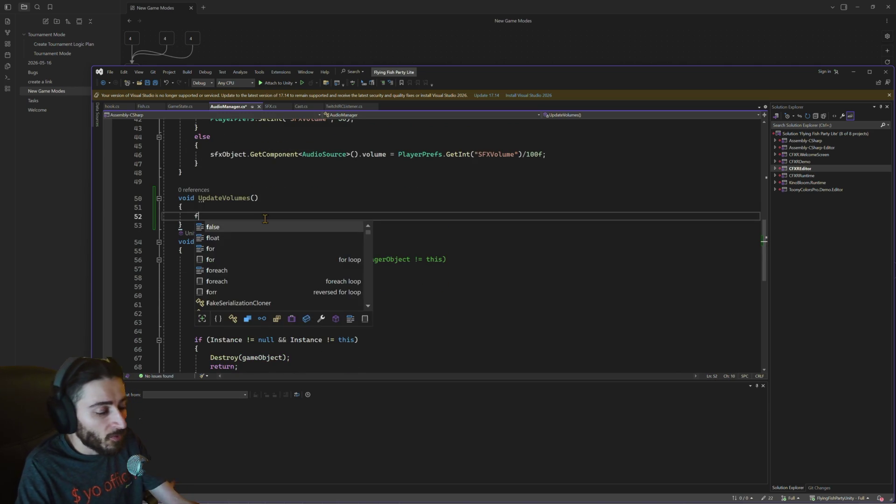
type("ore")
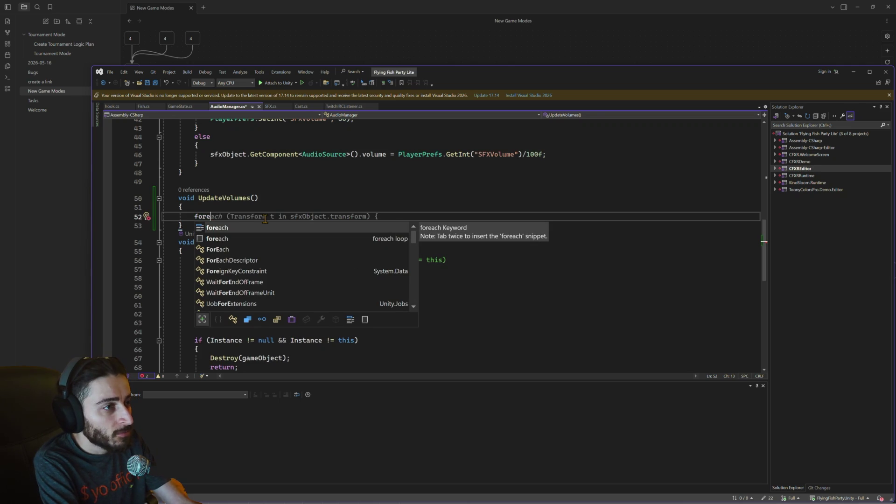
key("Tab")
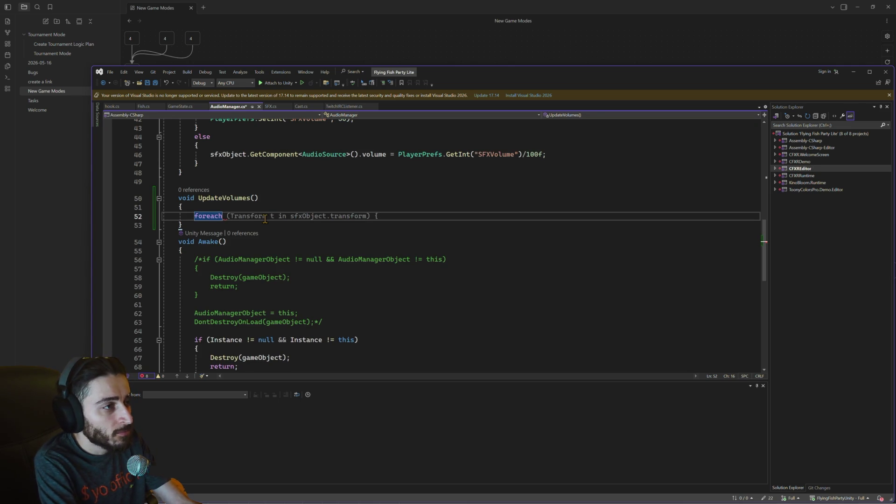
type("(")
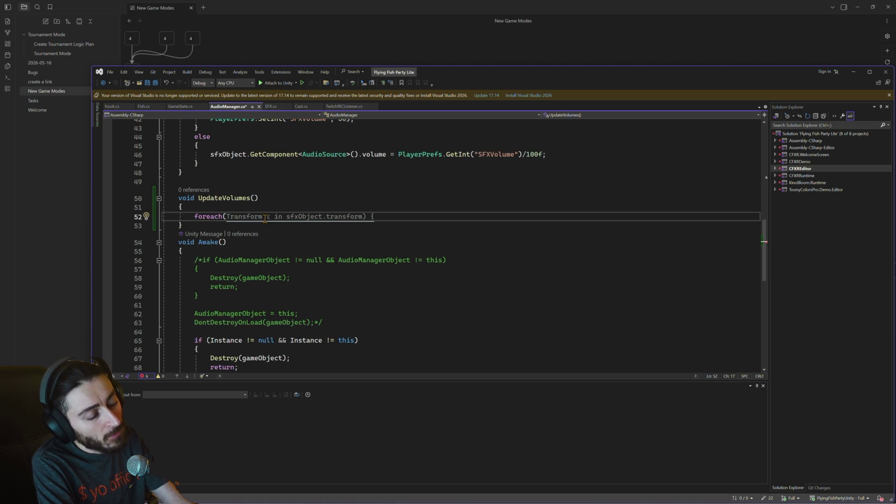
type("Audio")
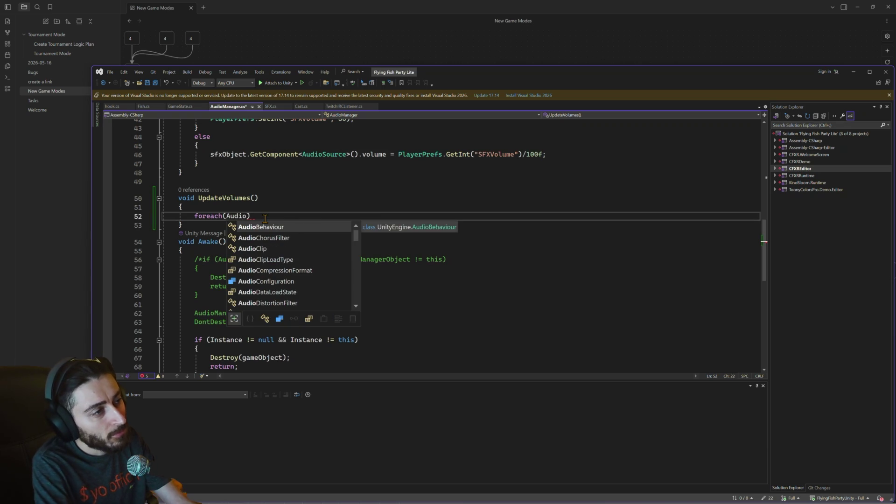
key("Down")
key("Down")
key("Down")
key("Up")
key("Tab")
type("in")
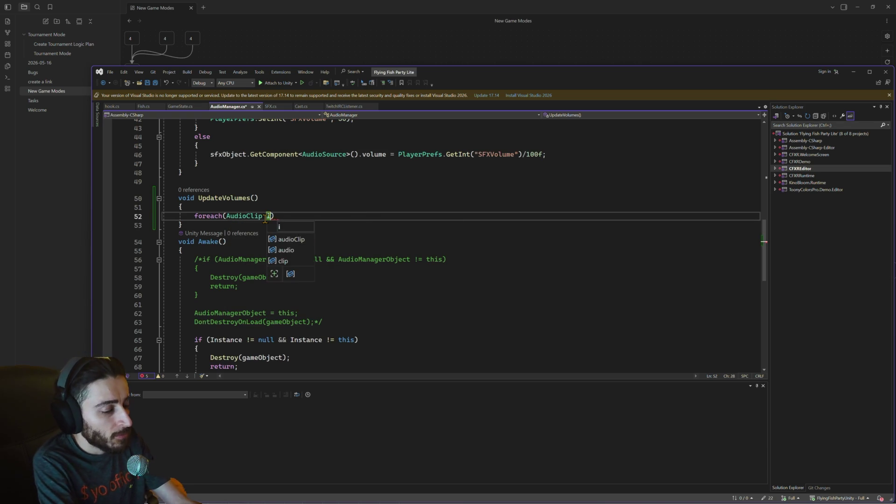
key("alt+Tab")
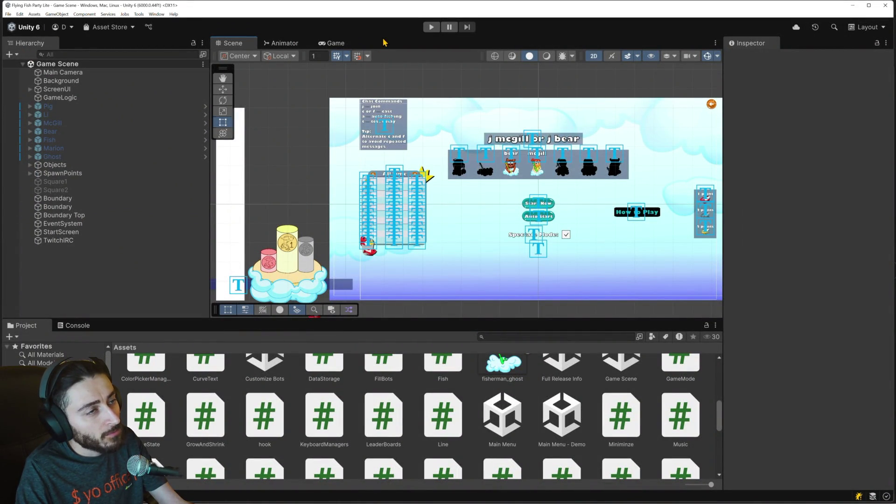
- Run and pause the game, then inspect the SFX object's Audio Sources under DontDestroyOnLoad > Audio(Clone)
left_click(431, 28)
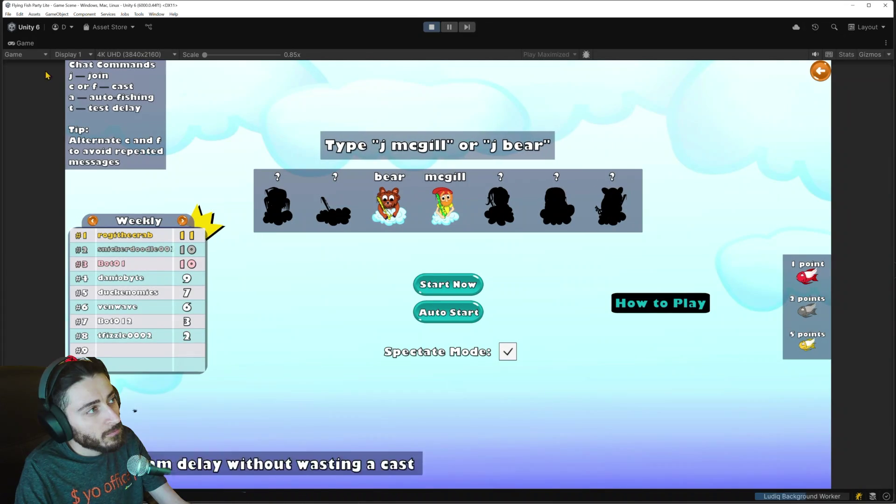
key("ctrl+shift+p")
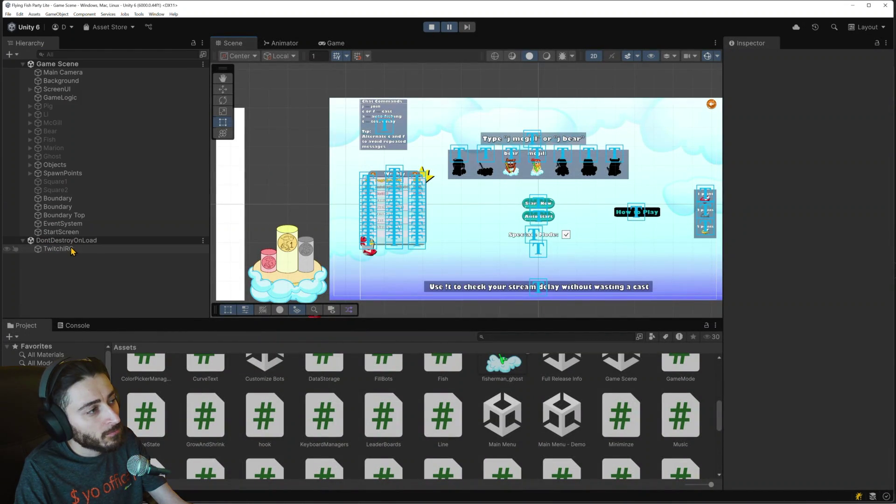
left_click(449, 27)
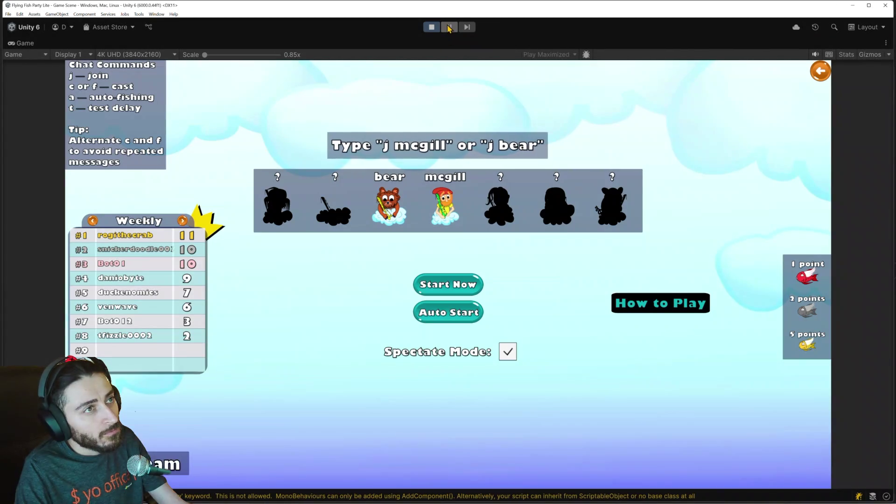
left_click(449, 26)
left_click(23, 73)
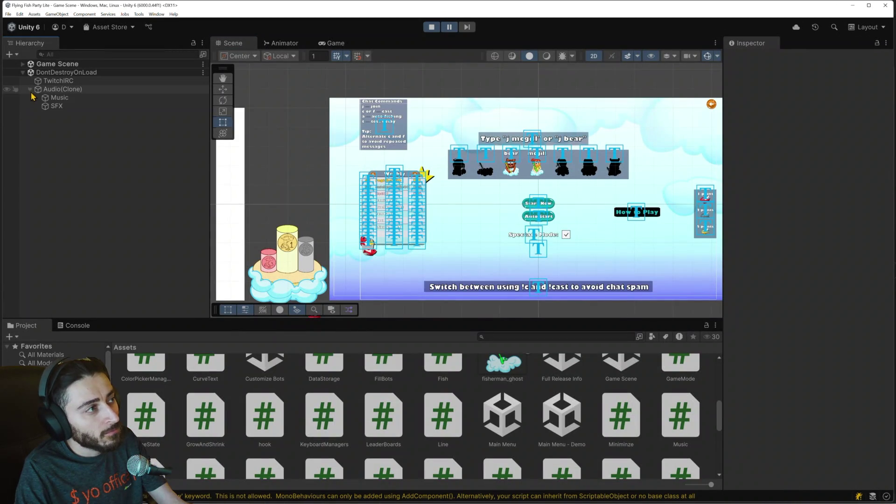
left_click(30, 89)
left_click(74, 106)
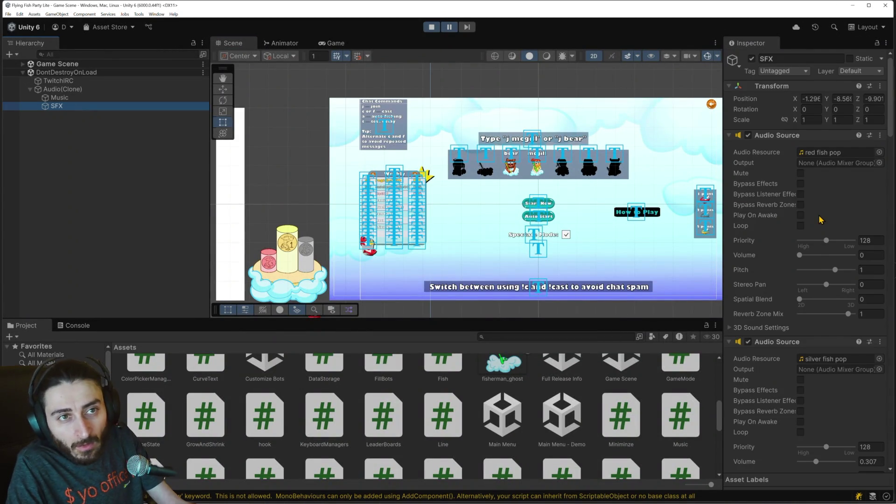
key("alt+Tab")
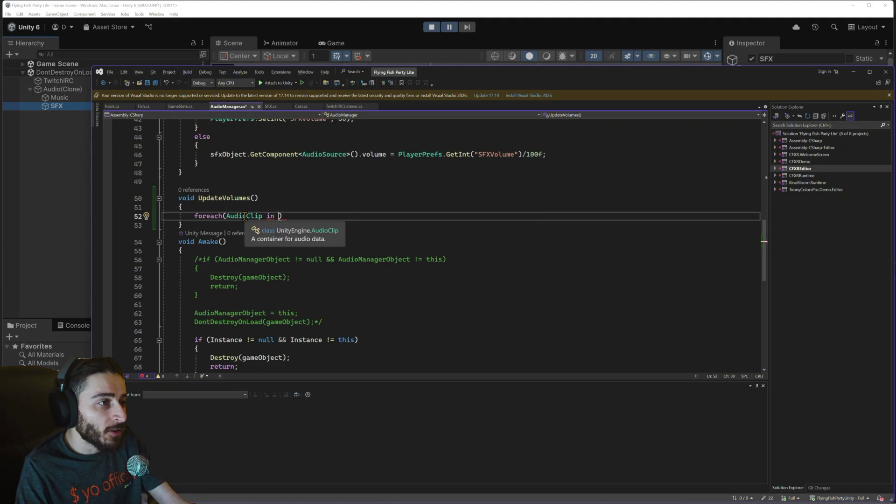
- Change the line 52 loop variable from AudioClip to AudioSource AS
double_click(260, 216)
type("AudioSo")
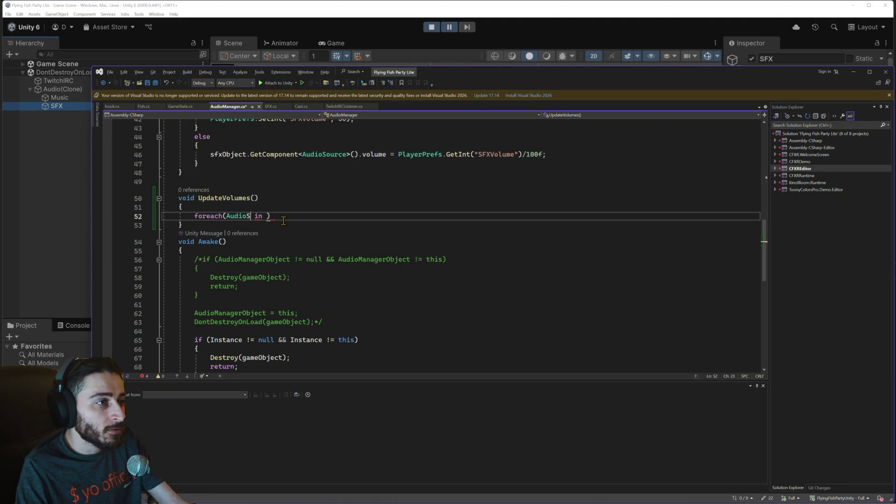
type("urce")
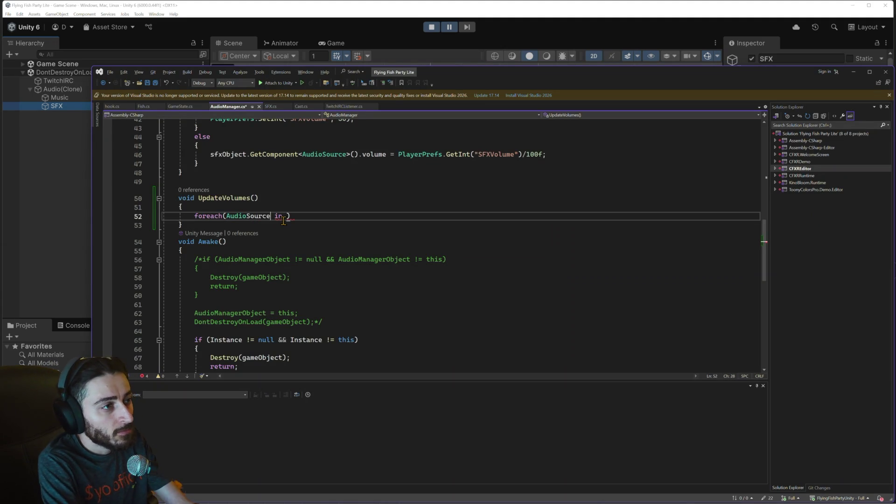
type(" AS")
key("Right")
key("Right")
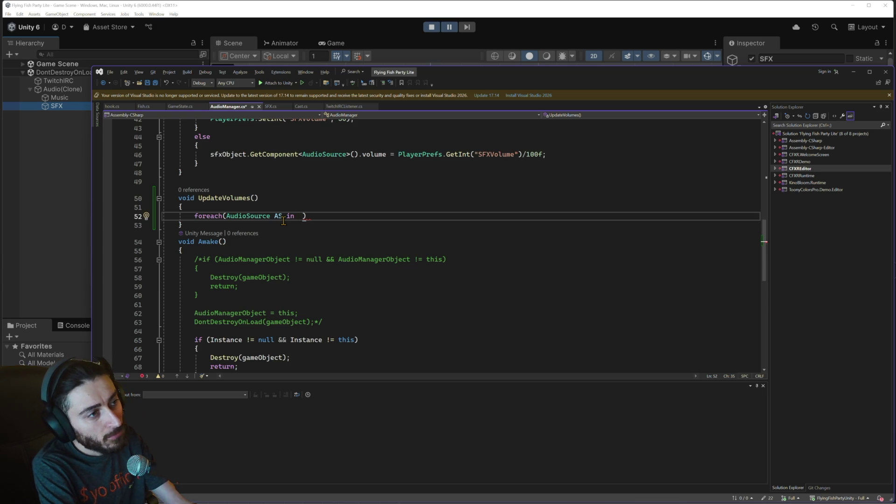
type("Gam")
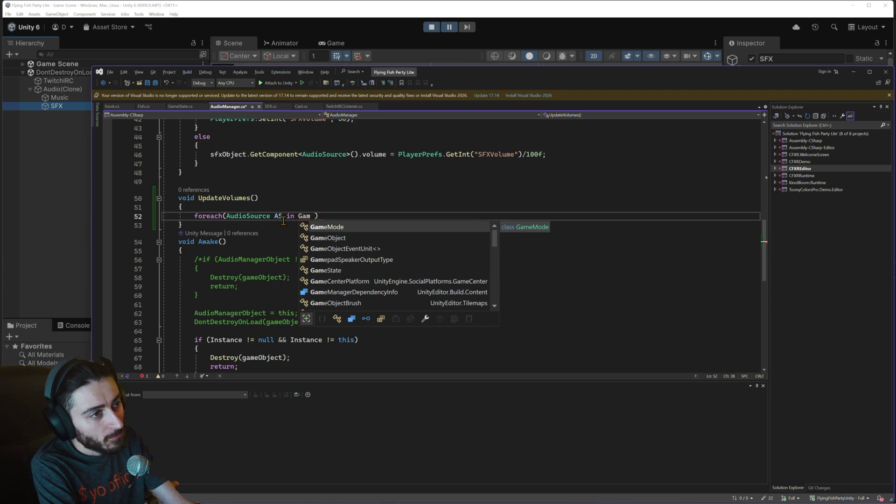
scroll(307, 253, "up", 4)
key("BackSpace")
key("BackSpace")
key("BackSpace")
- Make sfxObject.GetComponent the loop's collection after 'in' using IntelliSense
type("sf")
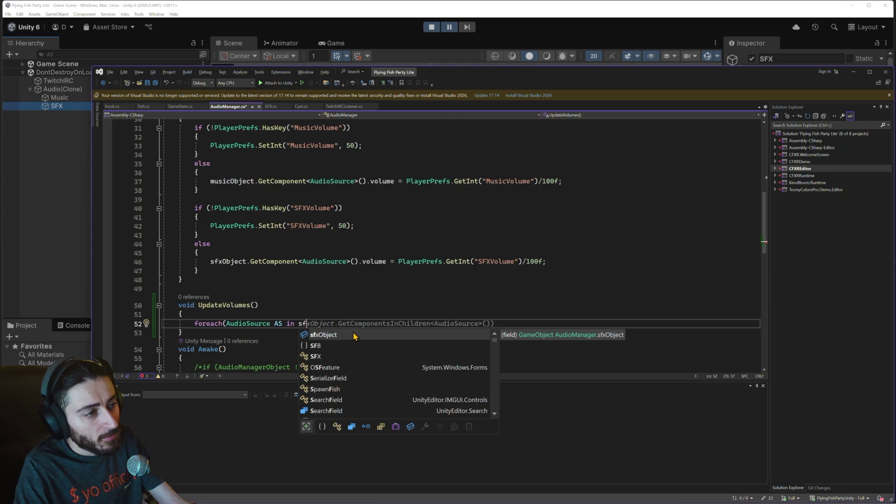
type("x.get")
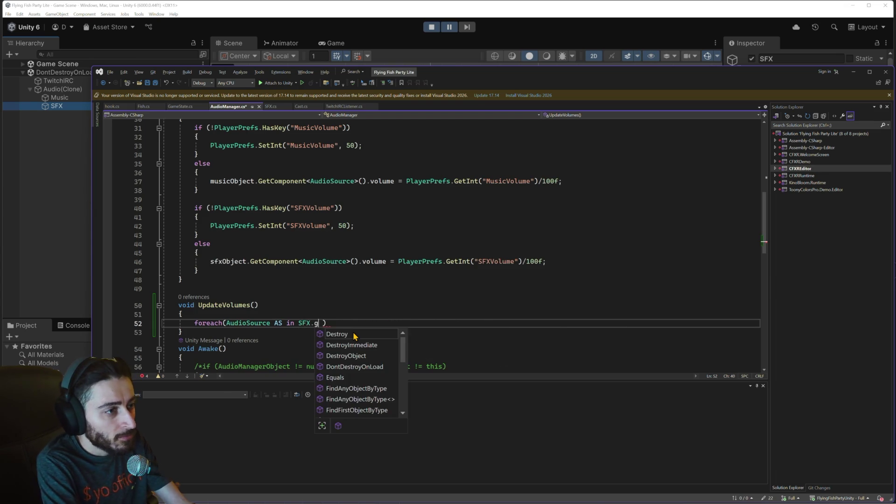
key("BackSpace")
key("BackSpace")
key("BackSpace")
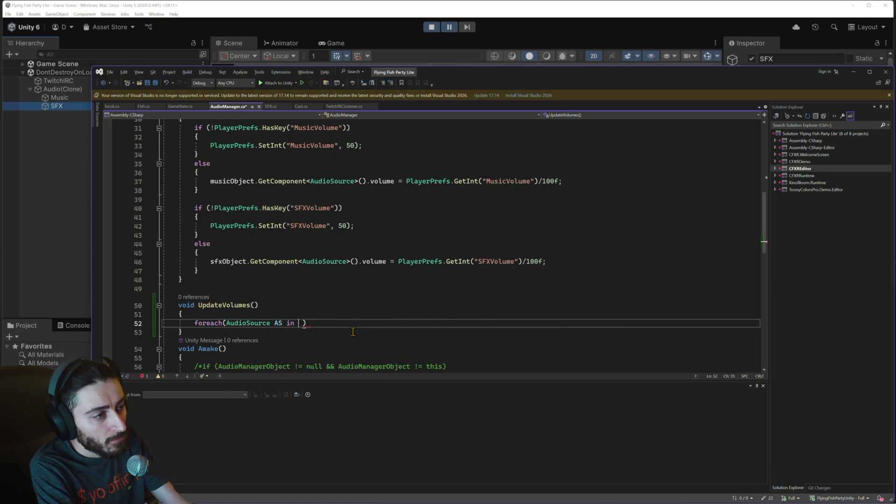
type("sfx")
key("Down")
key("Tab")
type(".get")
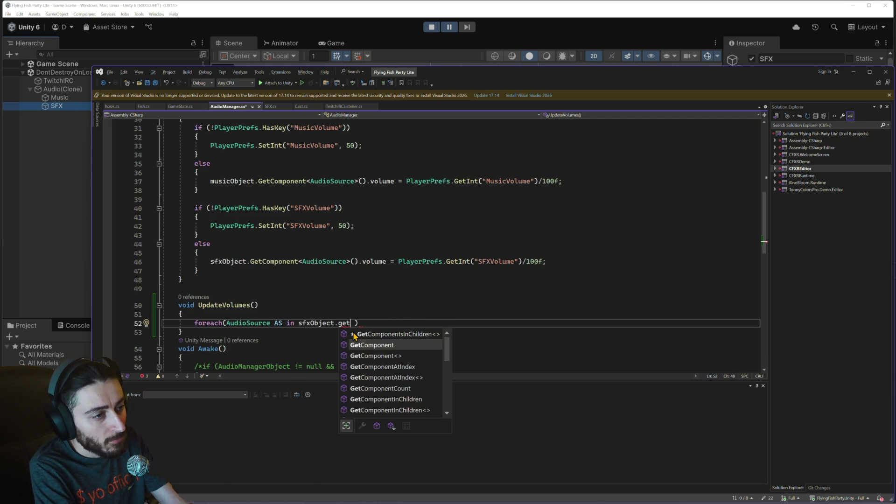
key("Down")
key("Down")
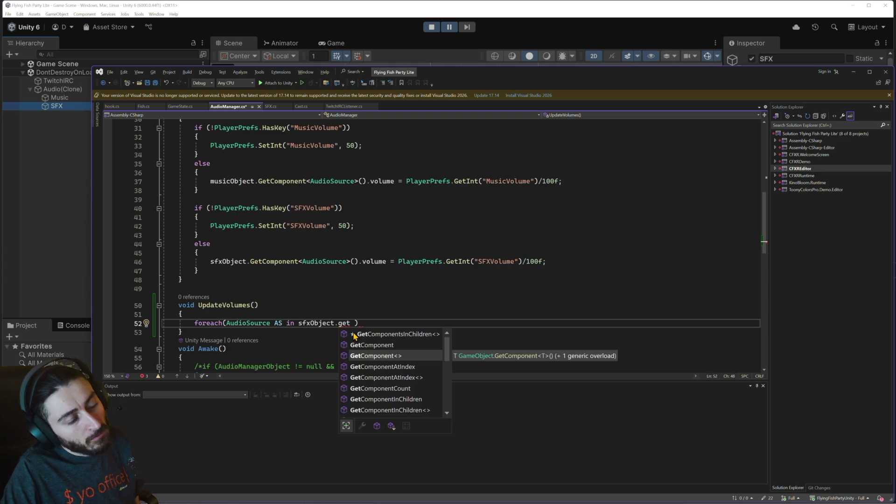
key("Tab")
- Add the <AudioSource> type argument and call parentheses, leaving a stray extra pair
type("<Ai")
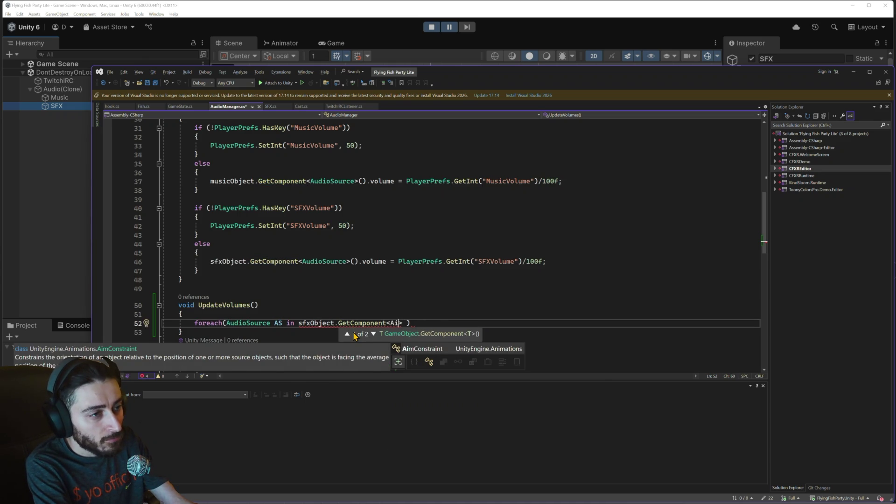
key("BackSpace")
type("ud")
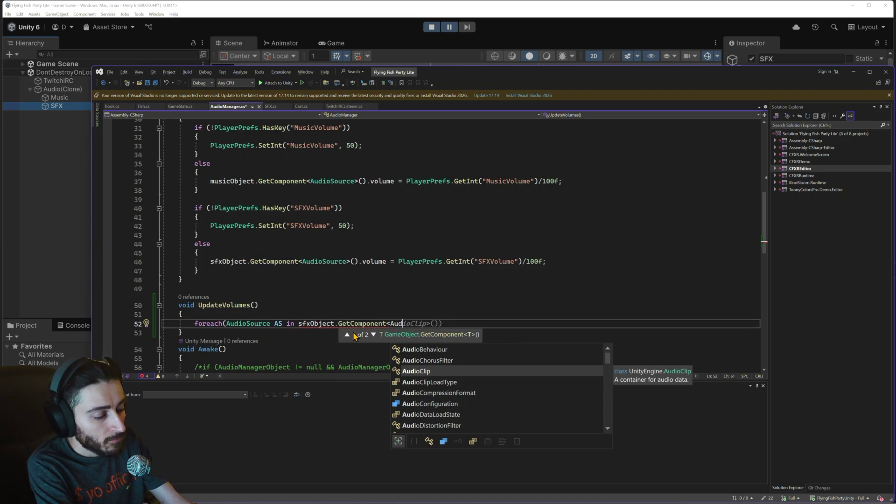
type("ioSour")
key("Tab")
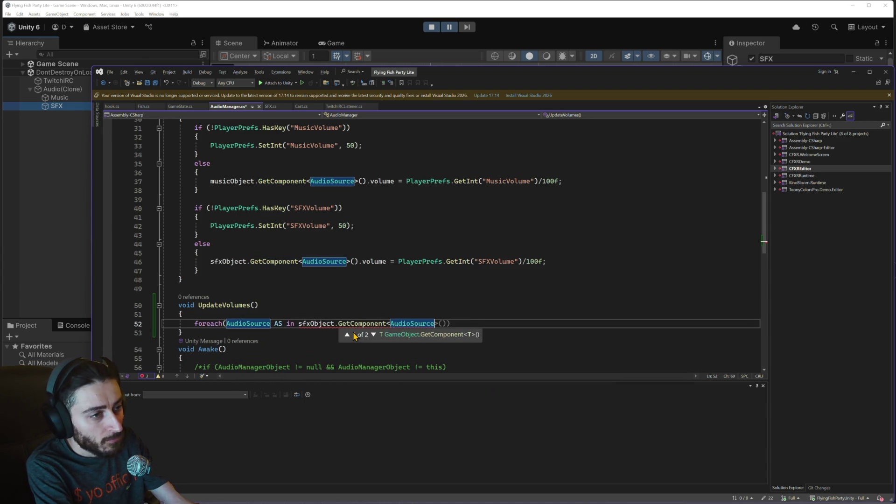
type("()>")
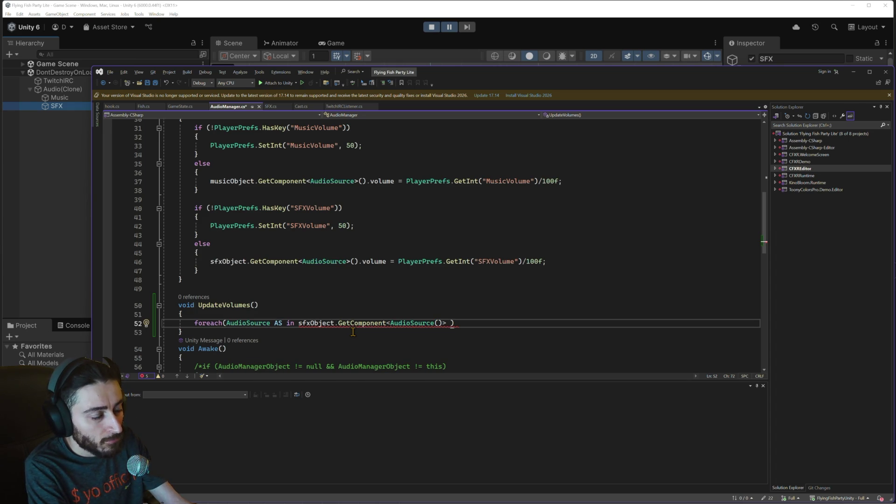
type("()")
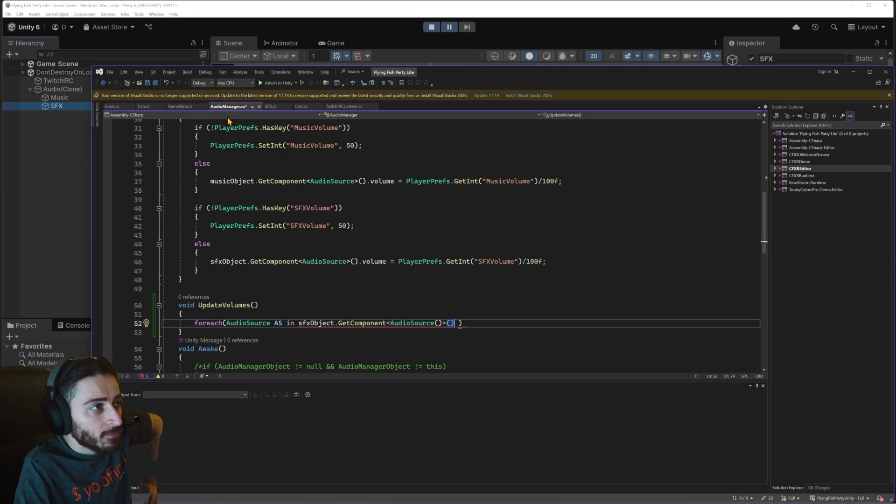
left_click(183, 107)
scroll(533, 251, "up", 2)
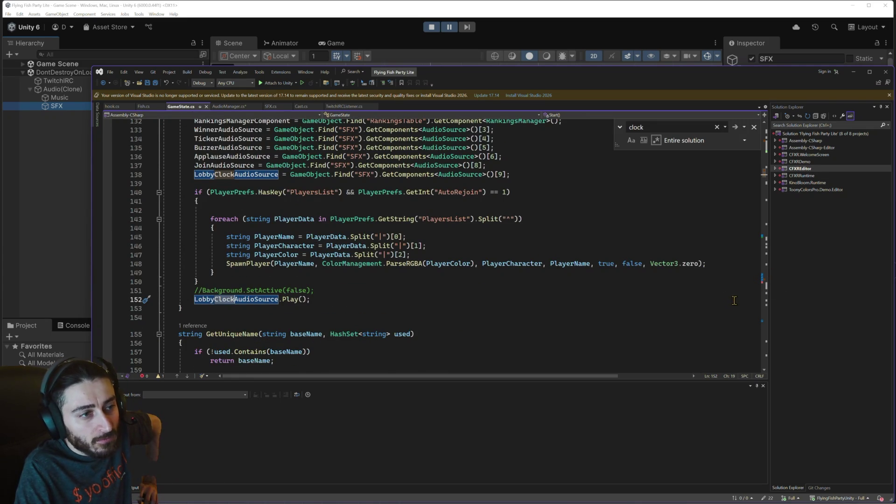
scroll(733, 303, "down", 13)
scroll(734, 304, "down", 20)
mouse_move(765, 212)
left_mouse_down()
mouse_move(764, 284)
mouse_move(747, 169)
left_mouse_up()
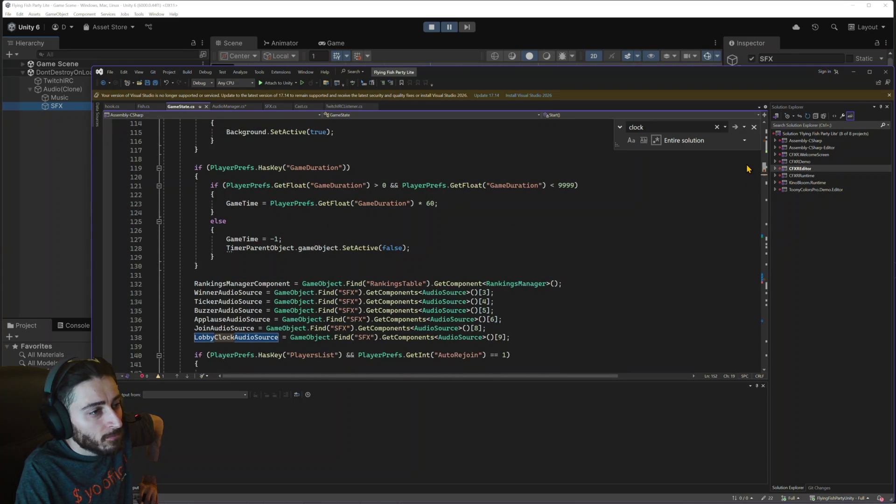
scroll(747, 172, "down", 2)
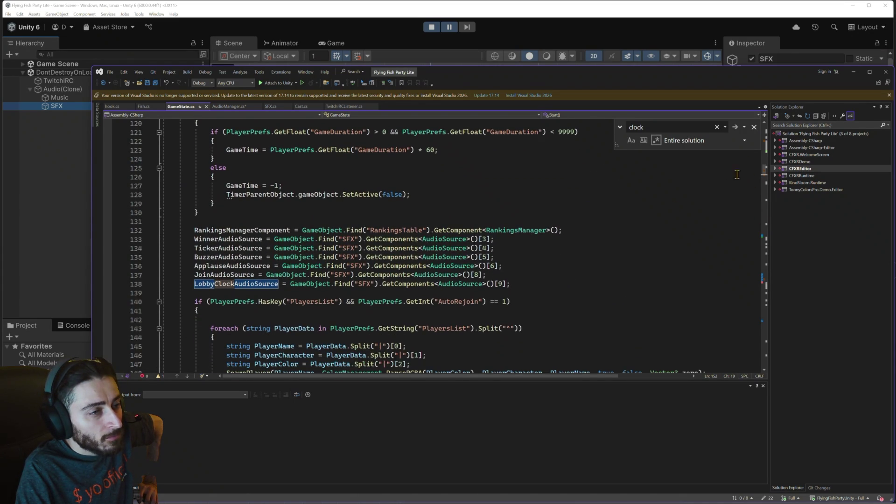
mouse_move(478, 257)
left_mouse_down()
mouse_move(164, 257)
mouse_move(270, 257)
left_mouse_up()
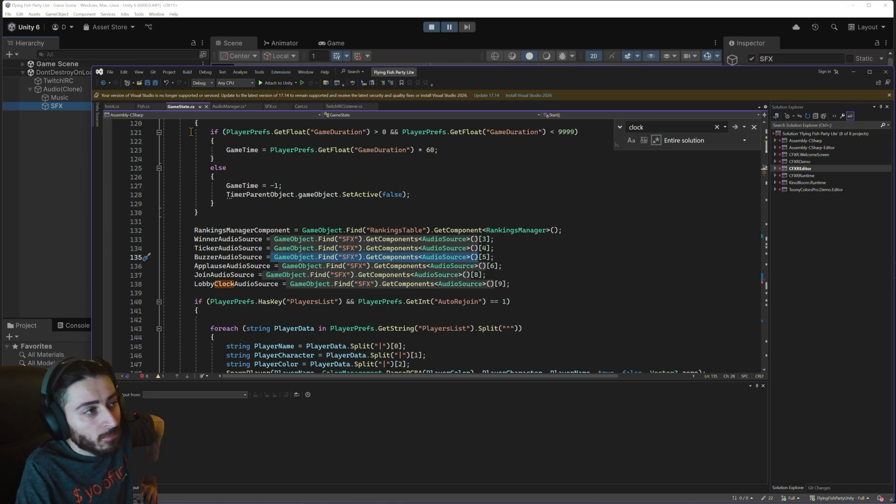
left_click(229, 107)
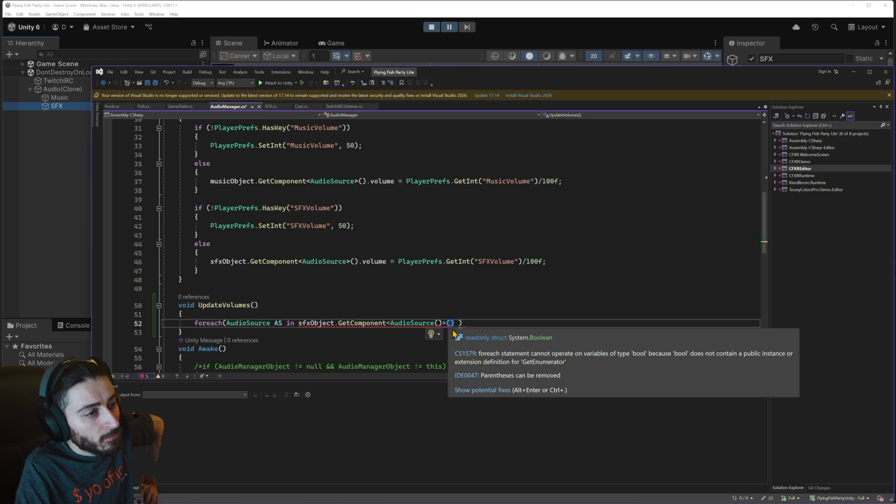
- Remove the stray brackets after GetComponent<AudioSource>() on line 52 and start selecting that lookup
key("BackSpace")
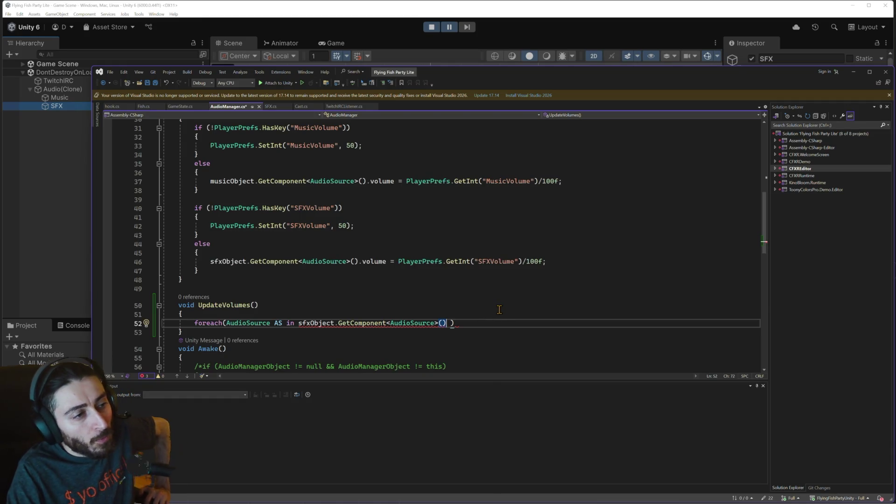
type("[]")
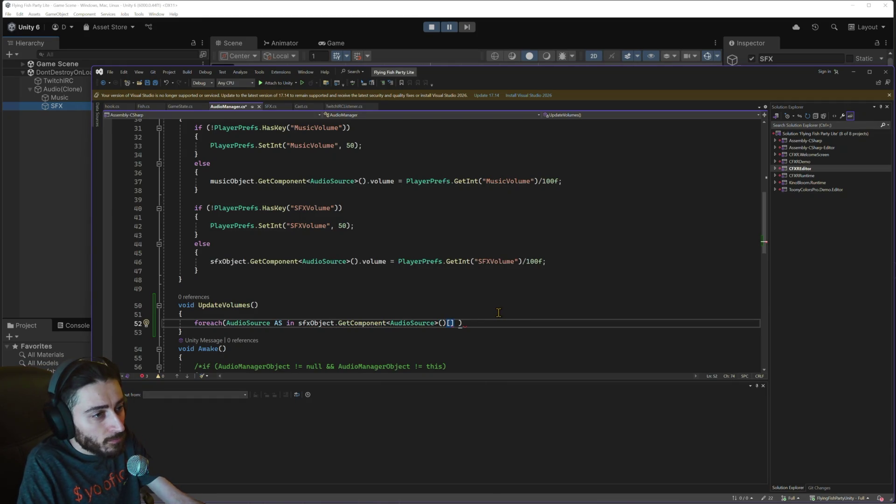
mouse_move(453, 324)
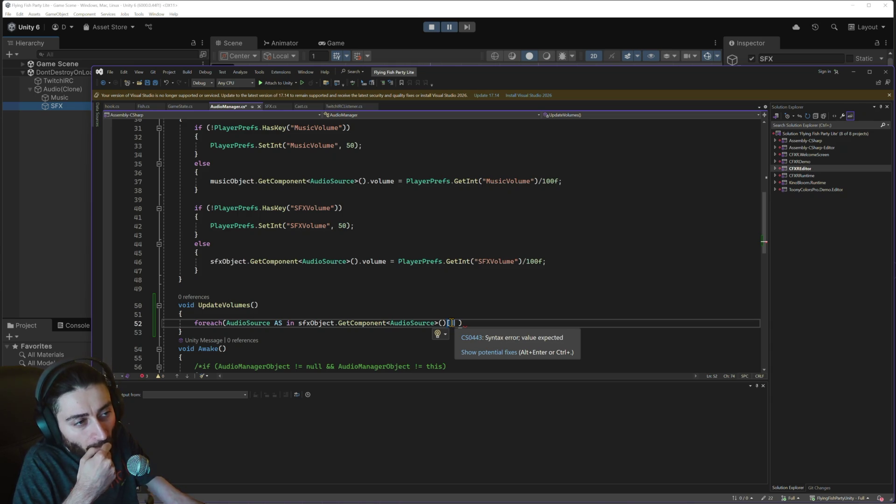
key("BackSpace")
key("BackSpace")
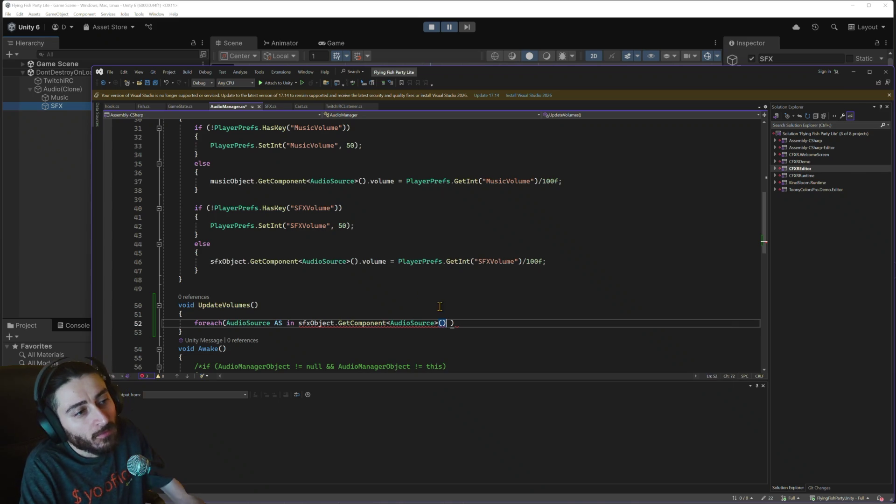
key("ctrl+shift+Left")
key("ctrl+shift+Left")
key("ctrl+shift+Left")
key("ctrl+shift+Left")
key("ctrl+shift+Left")
key("ctrl+c")
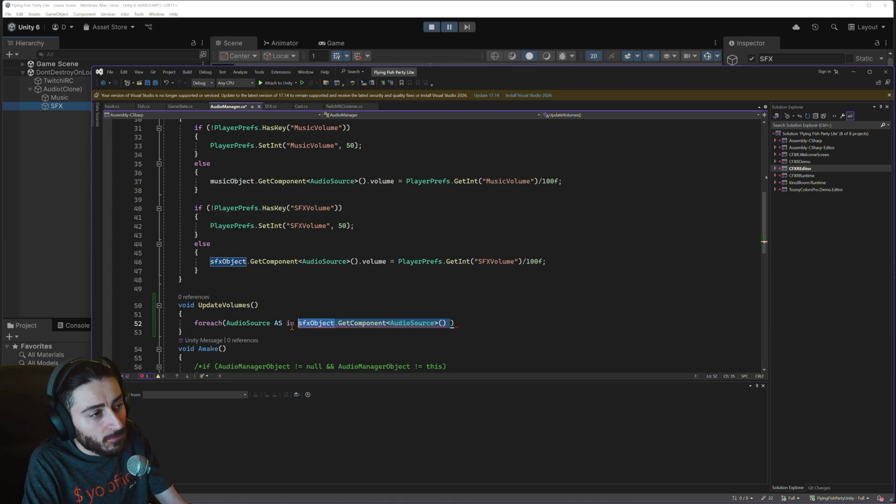
- Insert 'AudioSource[] AudioSources = sfxObject.GetComponent<AudioSource>();' as UpdateVolumes' first line
left_click(239, 314)
key("Return")
type("Audio")
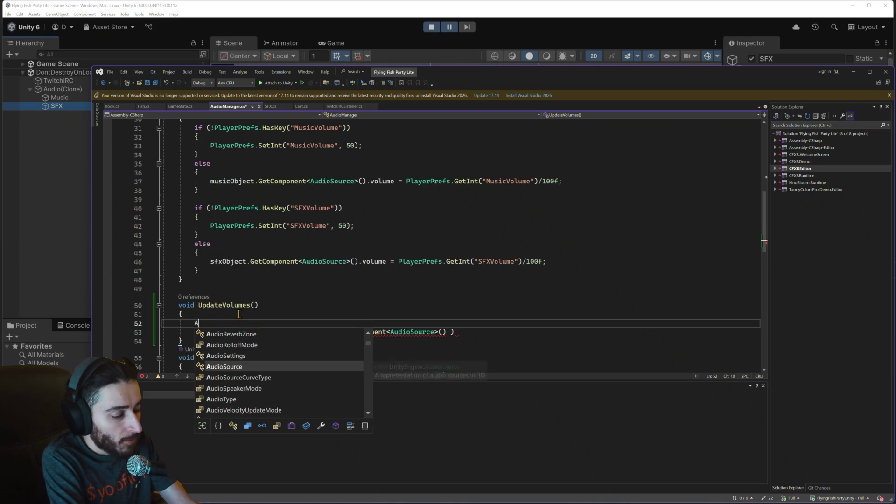
key("Tab")
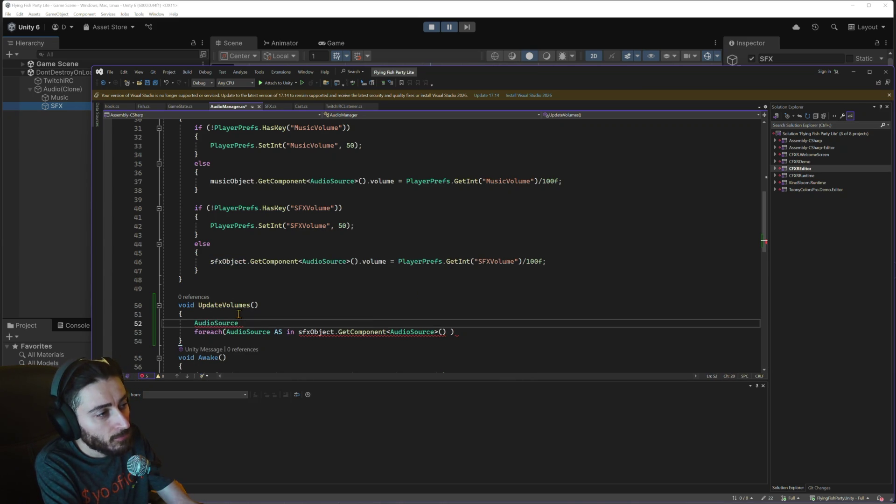
type("[] A")
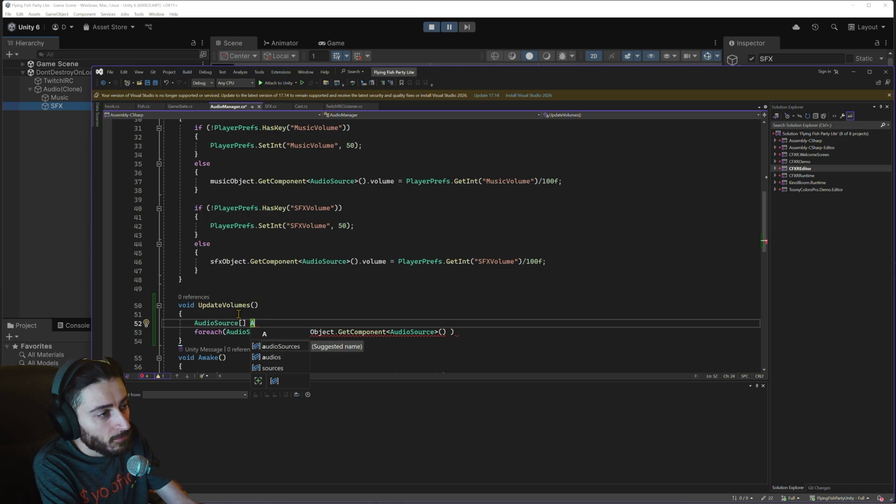
type("udioSources =")
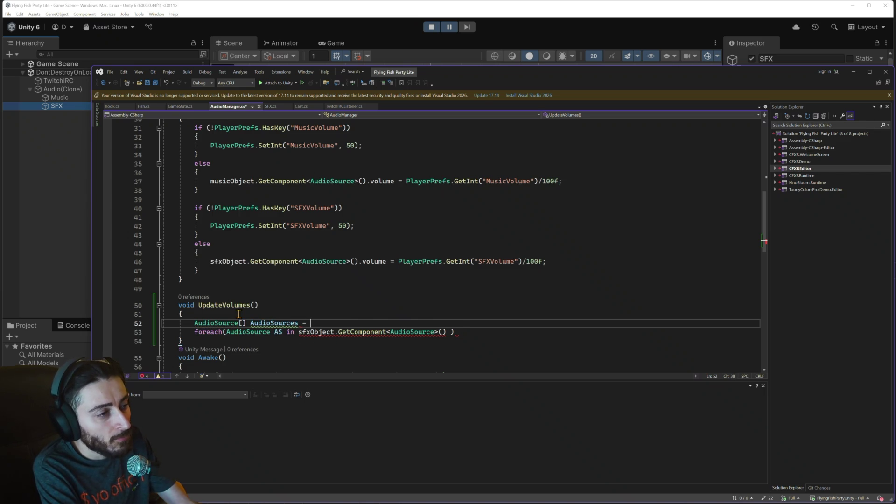
key("ctrl+v")
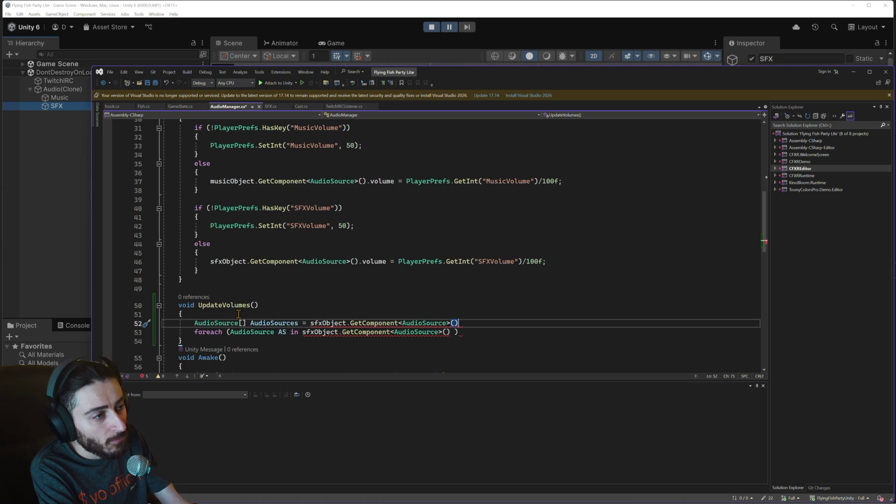
type("[];")
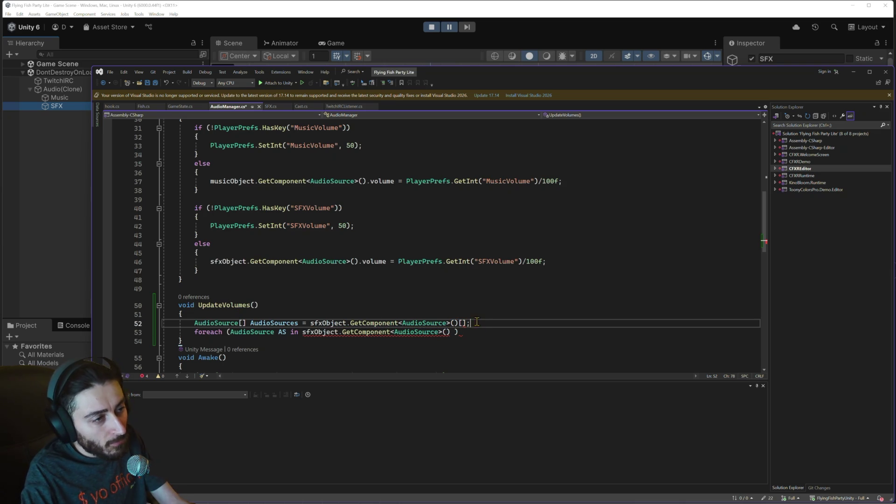
key("BackSpace")
key("BackSpace")
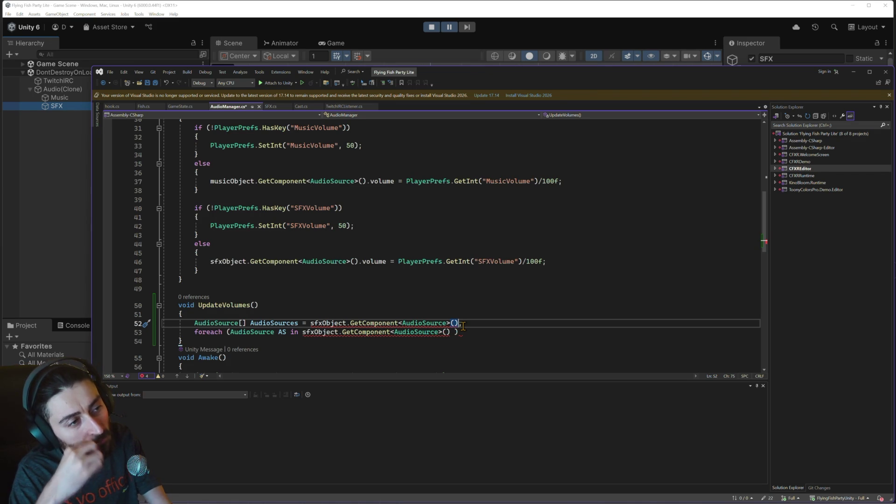
left_click(269, 106)
- Select the GameObject.Find("SFX").GetComponents<AudioSource>() expression on GameState.cs line 135
scroll(334, 253, "down", 2)
scroll(334, 253, "down", 1)
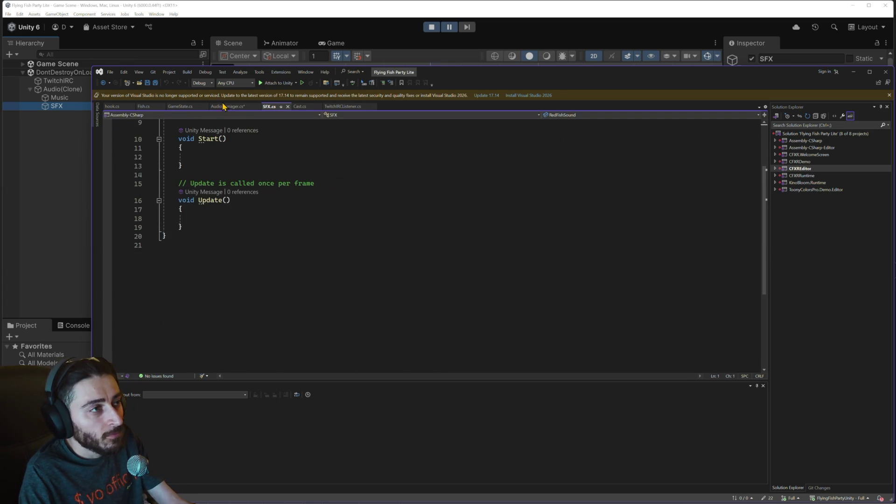
left_click(174, 106)
left_click(491, 249)
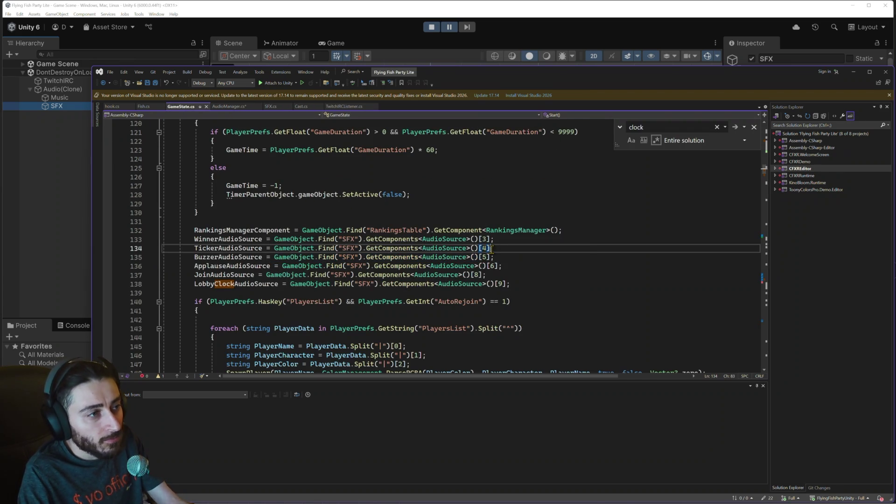
mouse_move(479, 257)
left_mouse_down()
mouse_move(165, 257)
mouse_move(326, 257)
mouse_move(274, 256)
left_mouse_up()
key("ctrl+c")
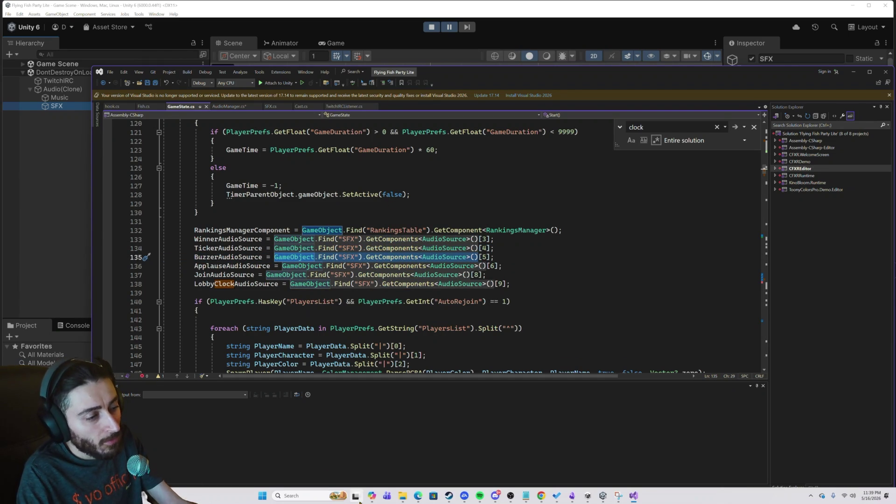
left_click(372, 495)
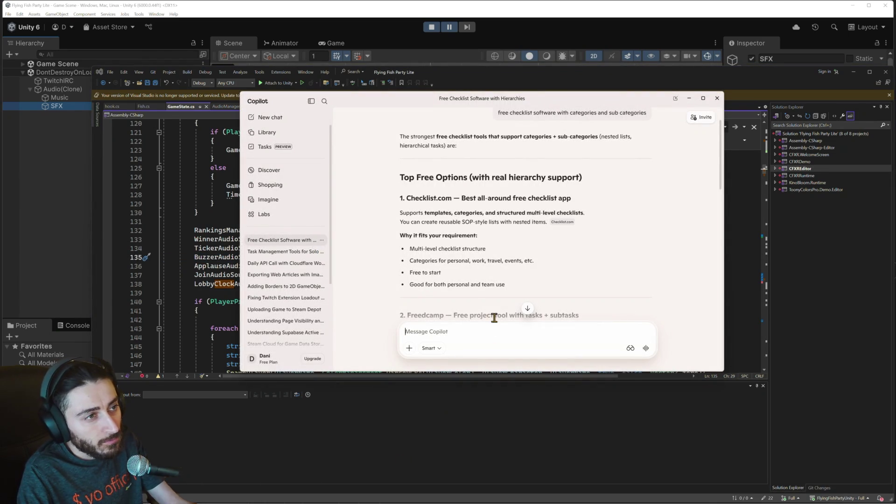
- Ask Copilot how to foreach through the SFX object's audio sources, pasting the GetComponents line, and select its sample loop
type("how to loo")
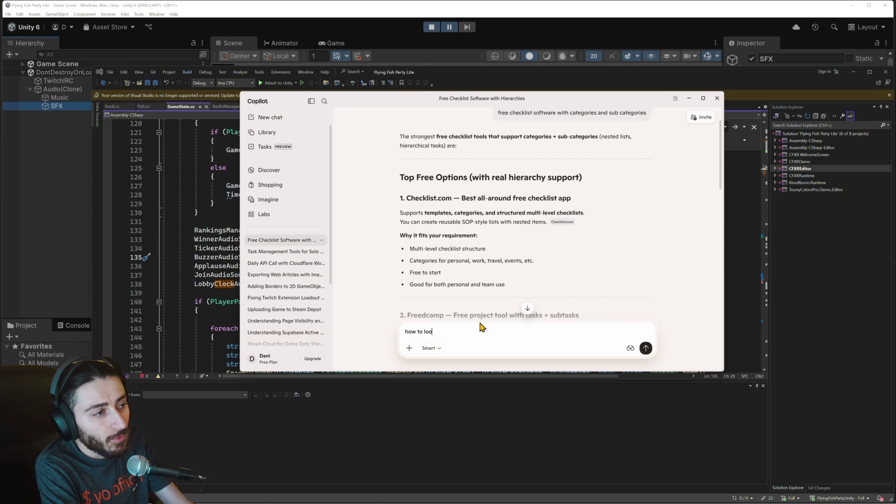
type("p through")
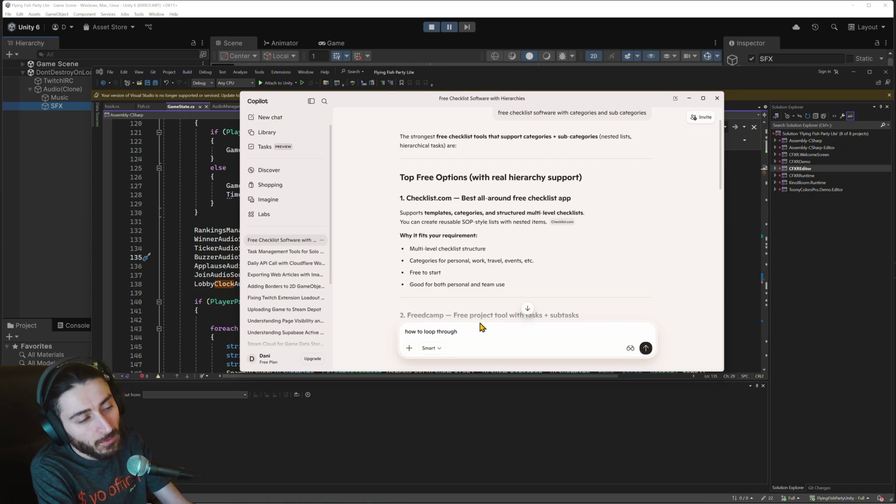
type("audiosources on th")
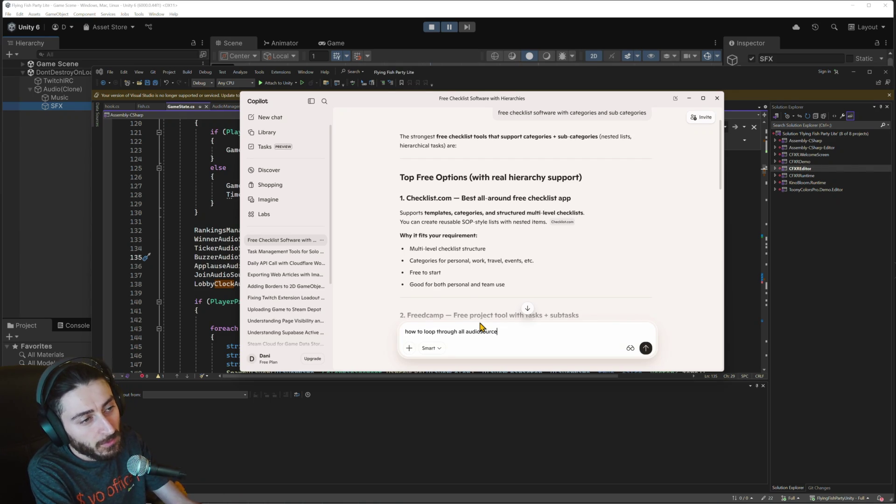
type("is objke")
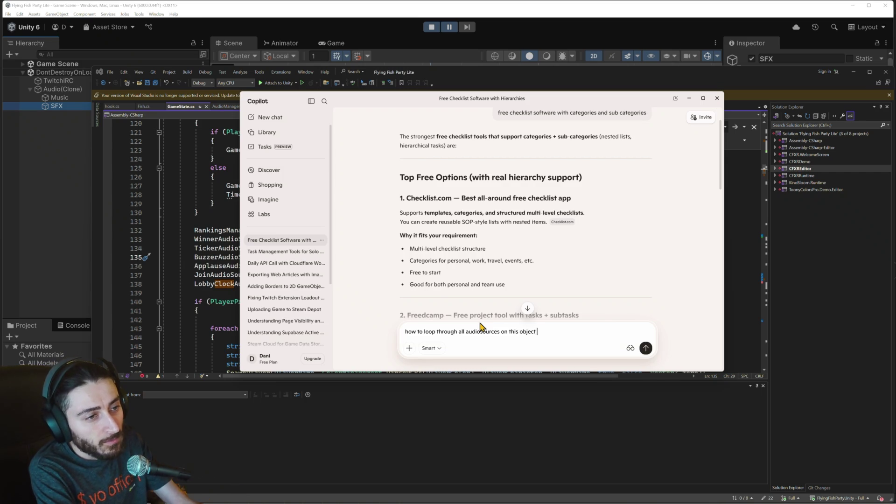
type("ng a foreach?")
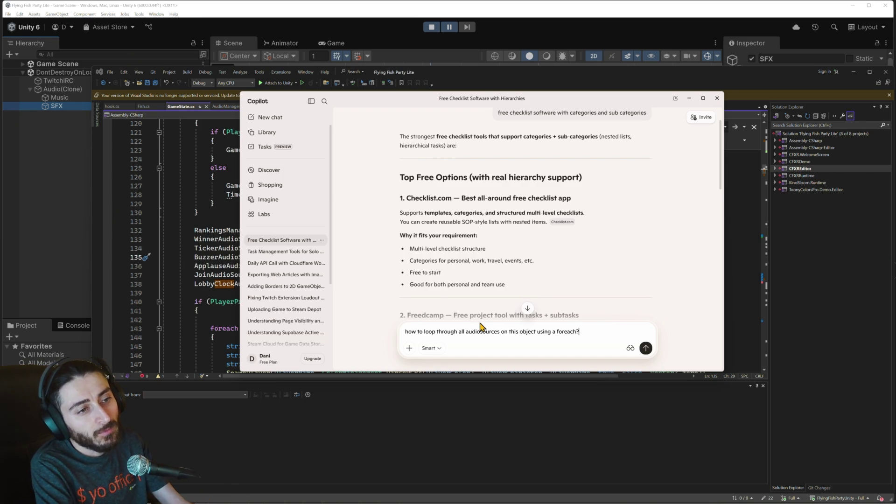
key("shift+Return")
key("ctrl+v")
key("Return")
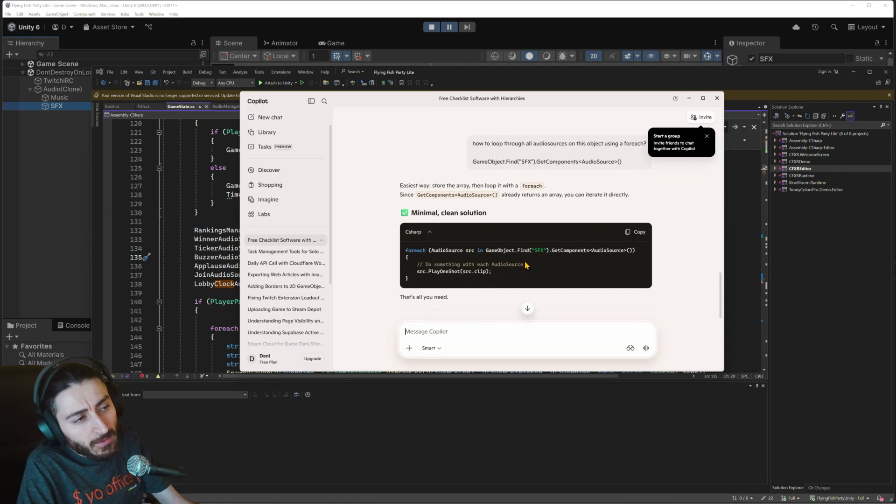
triple_click(404, 255)
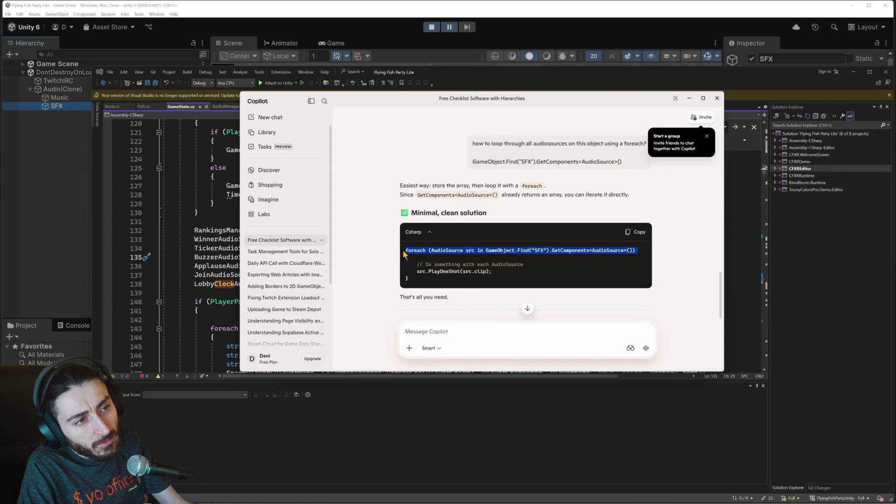
key("alt+Tab")
scroll(321, 293, "down", 4)
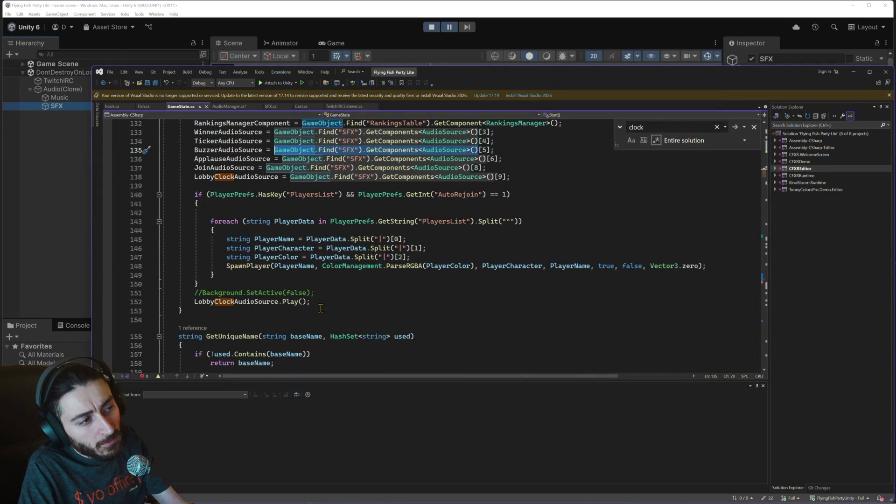
- Close the foreach header in AudioManager.cs and give the loop an empty body block
left_click(242, 107)
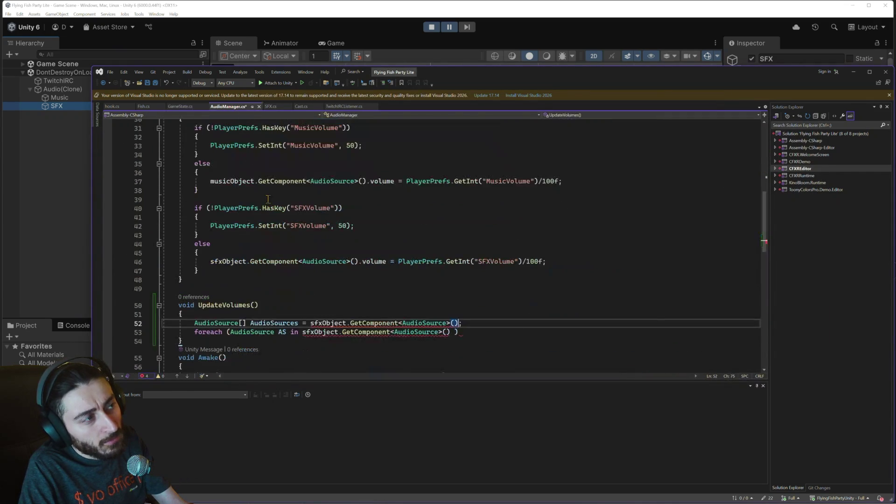
scroll(419, 312, "down", 1)
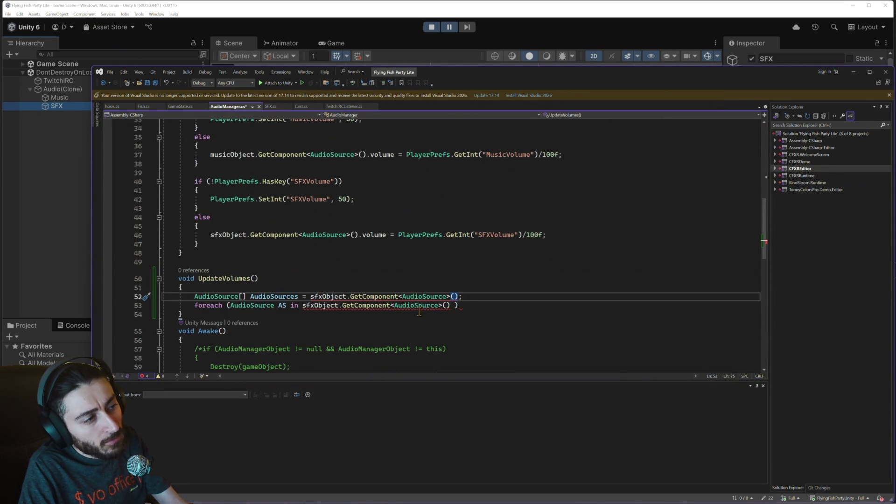
left_click(468, 307)
key("ctrl+shift+Left")
key("ctrl+shift+Left")
key("ctrl+shift+Left")
key("End")
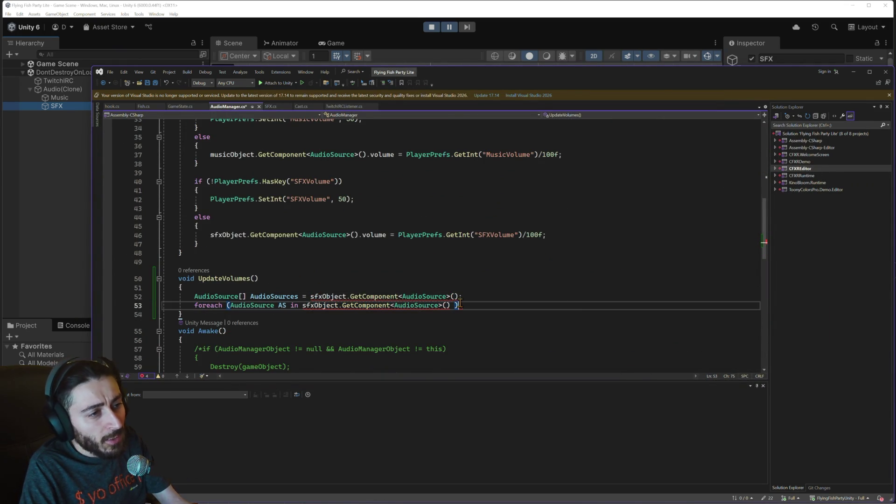
key("Return")
key("Tab")
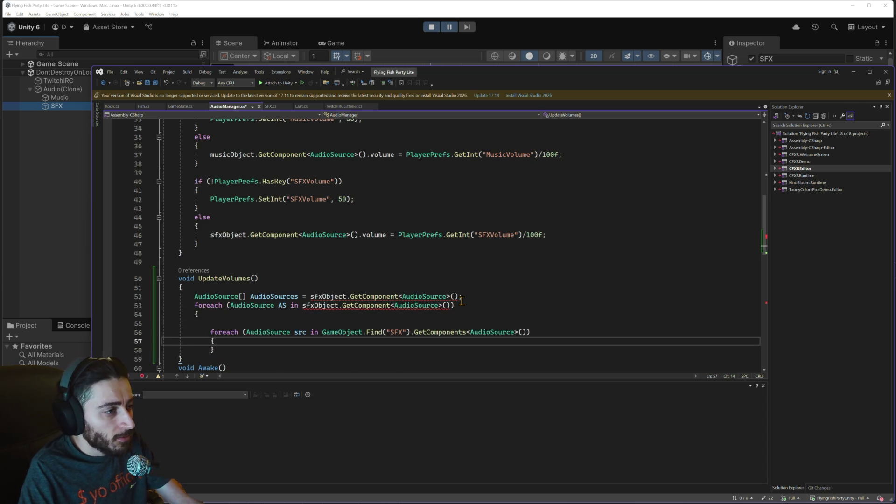
scroll(434, 315, "down", 2)
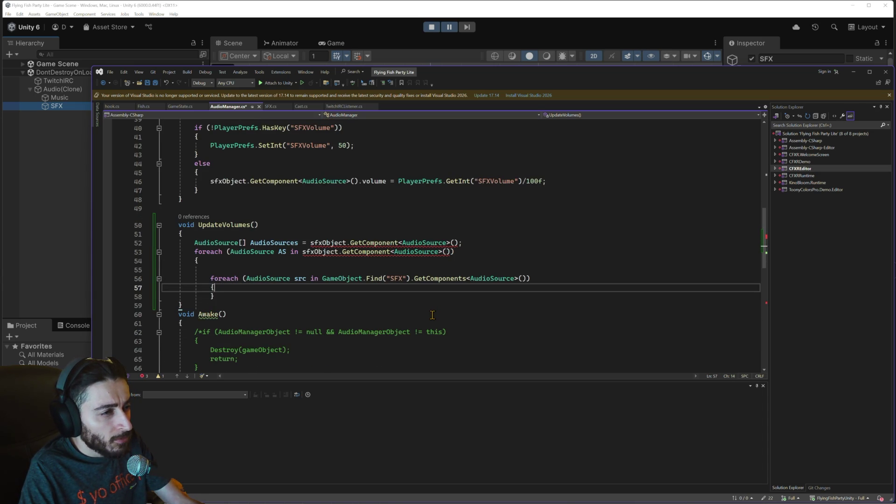
key("ctrl+z")
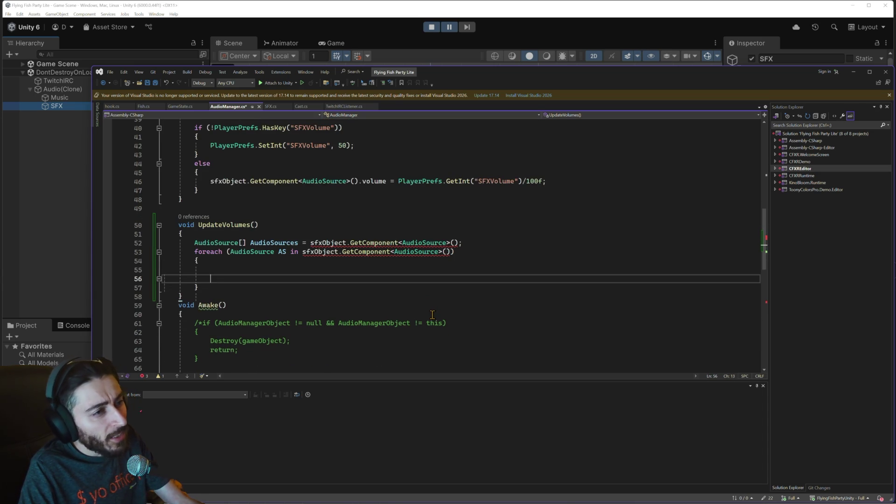
- Change GetComponent to GetComponents and delete the AudioSource[] AudioSources declaration line
left_click(393, 251)
type("s")
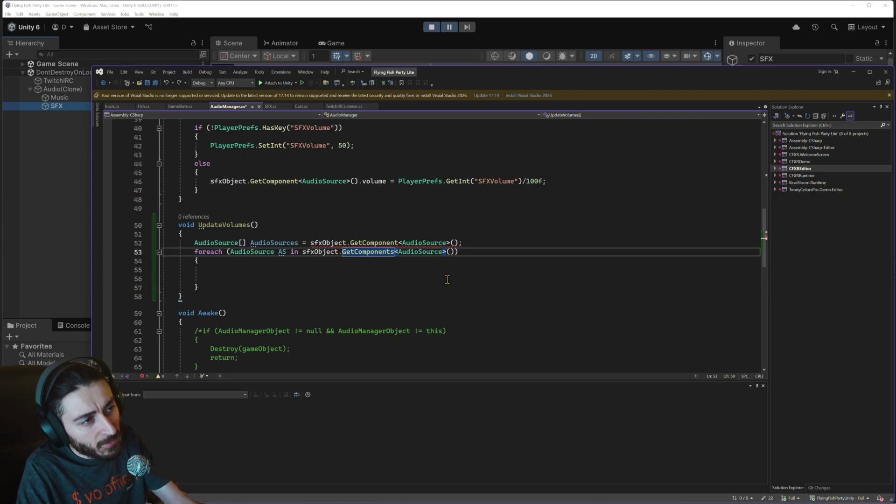
mouse_move(462, 242)
left_mouse_down()
mouse_move(164, 242)
mouse_move(196, 243)
left_mouse_up()
key("BackSpace")
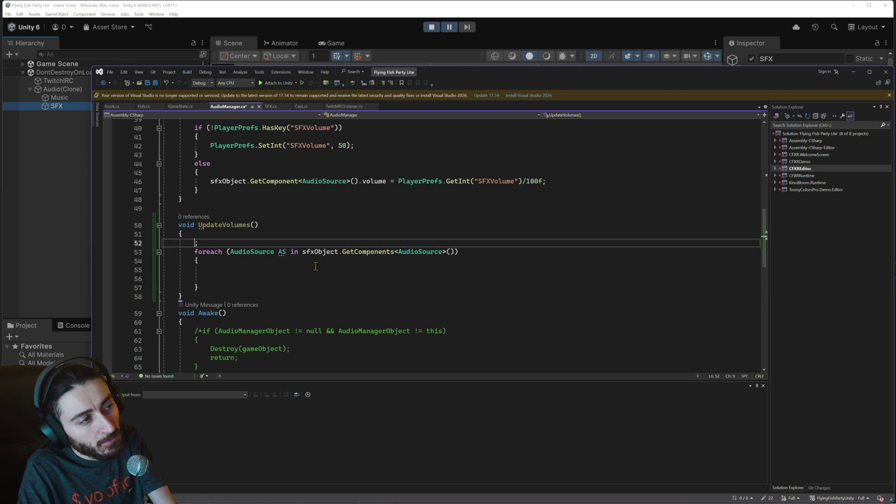
type(";")
key("ctrl+x")
left_click(228, 264)
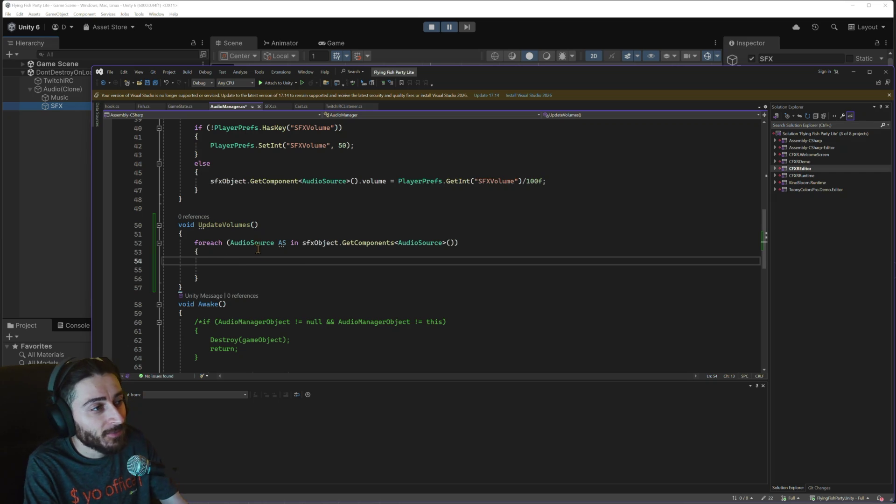
- Rename the loop variable AS to source and reference source inside the loop body
double_click(281, 242)
type("source")
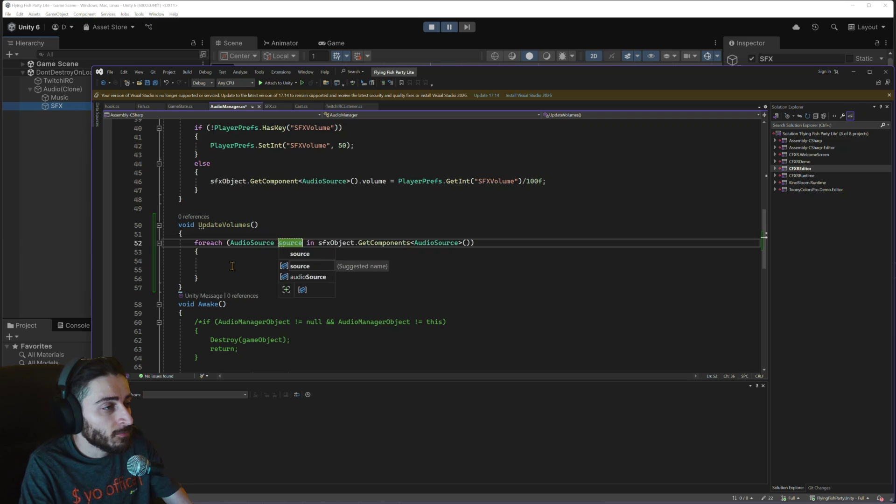
left_click(227, 261)
type("sou")
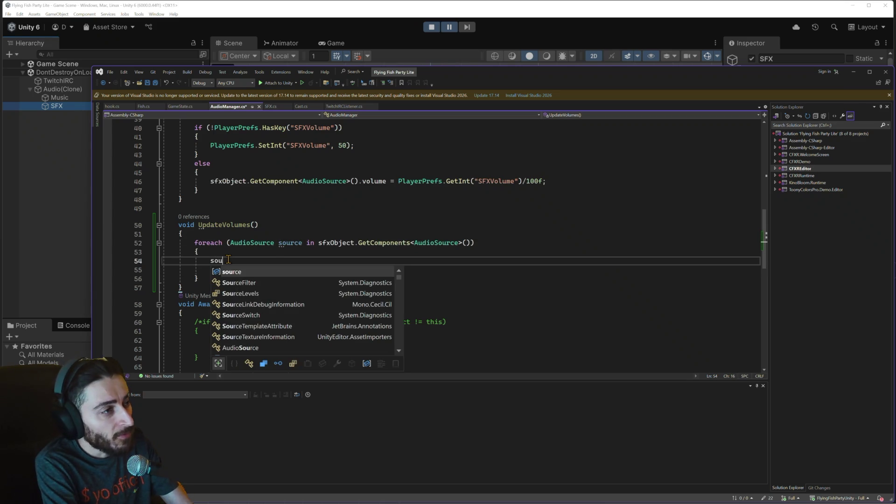
type(".")
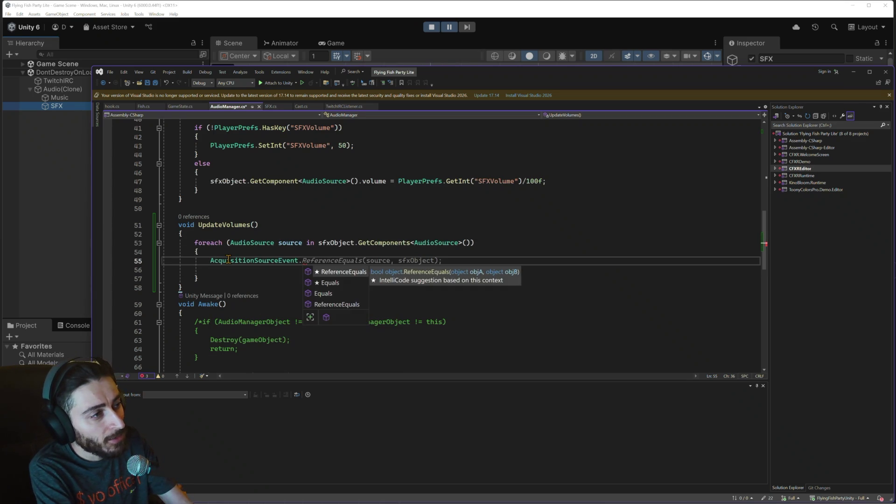
key("Escape")
key("Up")
key("Up")
double_click(250, 261)
key("ctrl+v")
- Continue the loop body line as 'source.volume =', left unfinished
key("Delete")
type(".set")
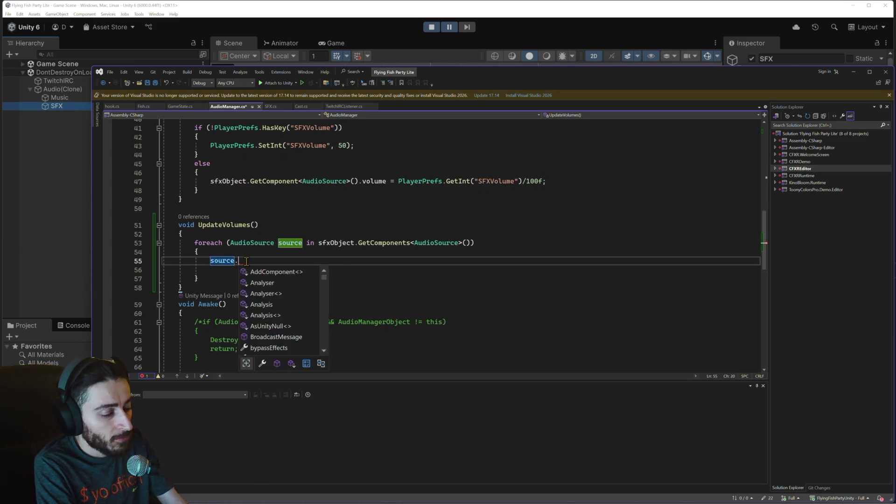
key("BackSpace")
key("BackSpace")
key("BackSpace")
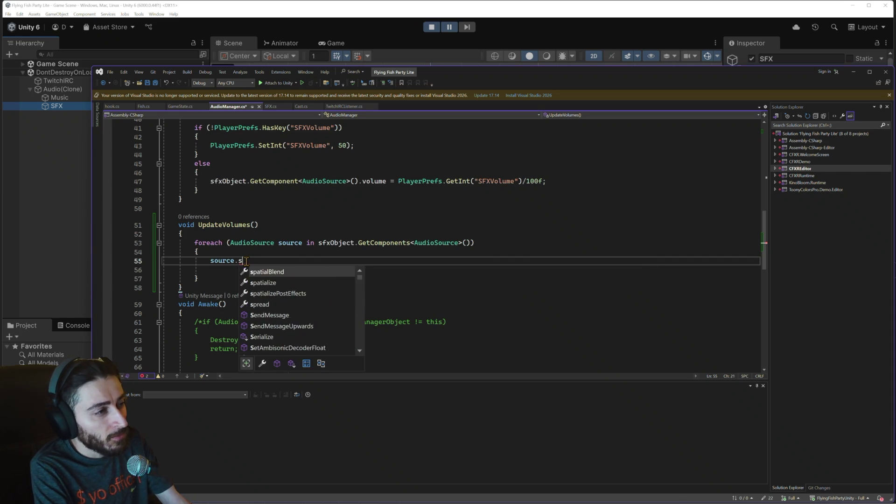
type("vo")
key("Tab")
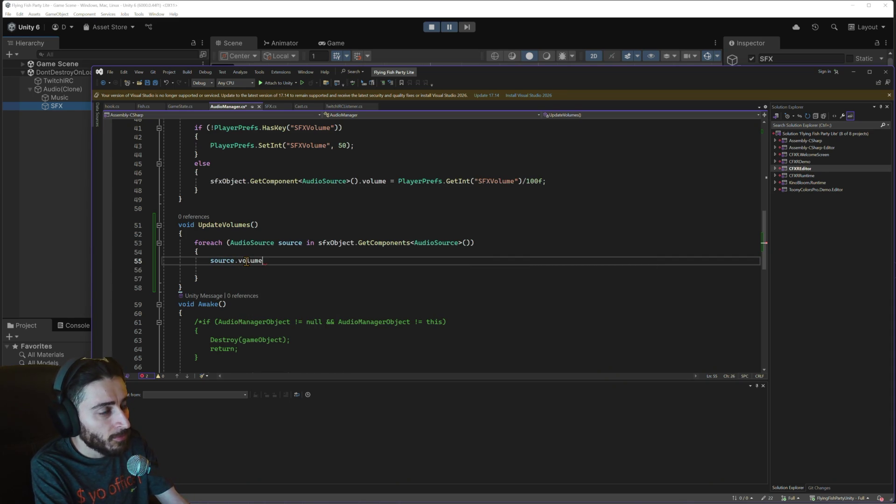
type(" =")
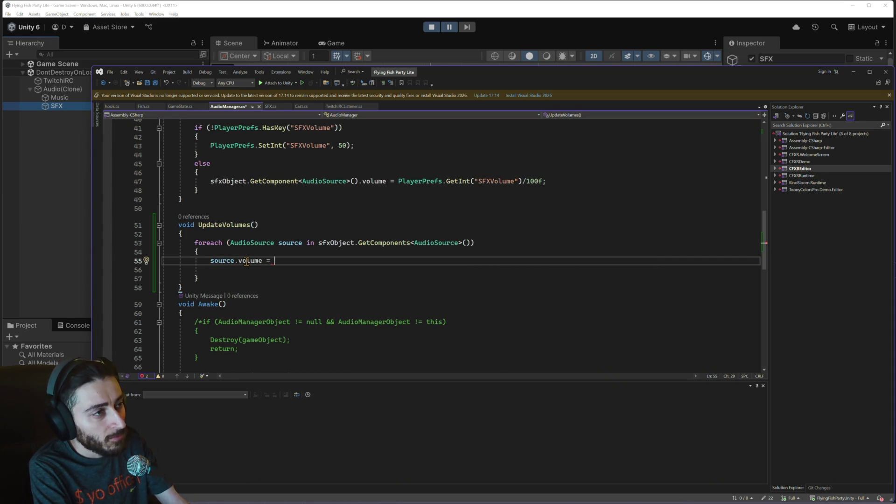
scroll(286, 234, "up", 1)
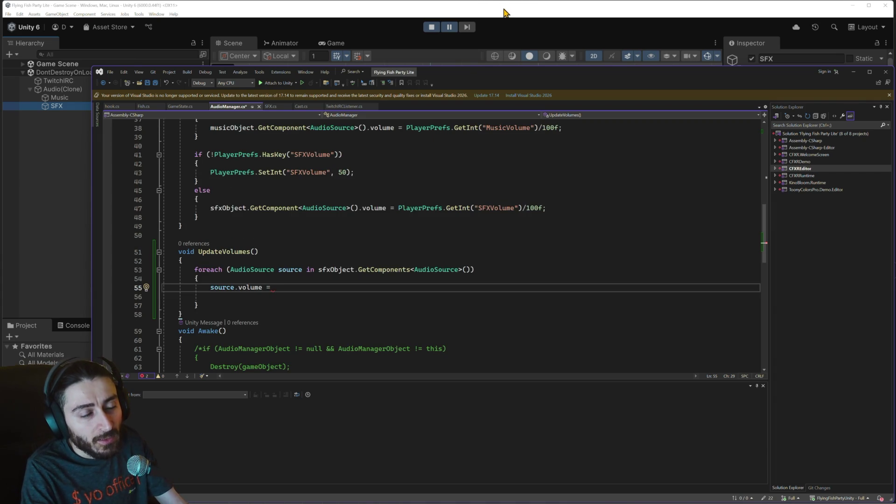
left_click(503, 12)
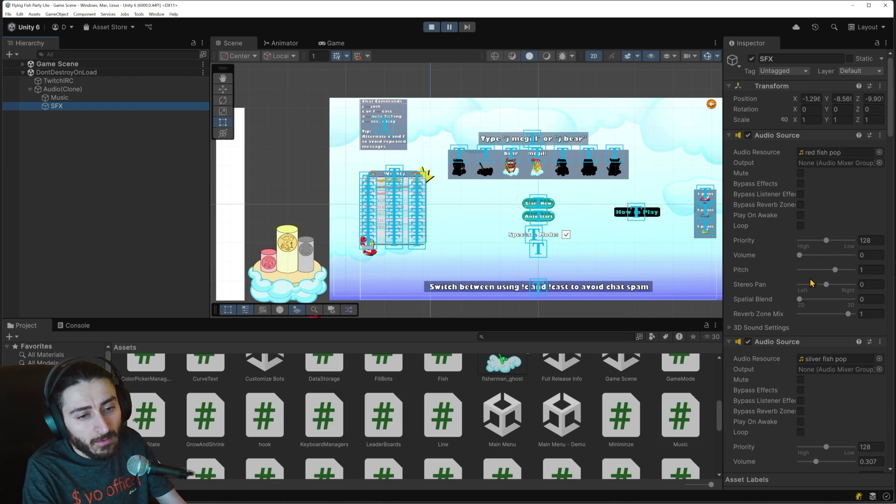
- Look through the SFX object's Audio Source components in the Inspector, then stop Play mode
scroll(810, 283, "down", 10)
scroll(842, 305, "down", 8)
scroll(848, 312, "down", 12)
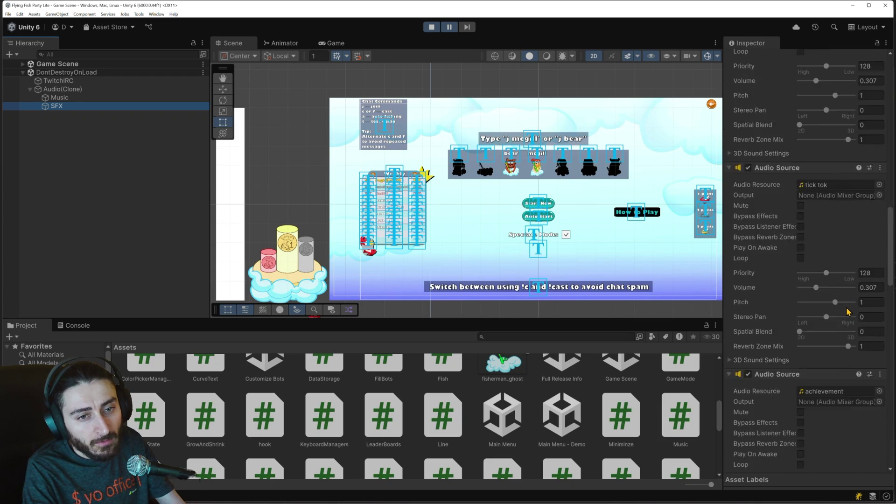
scroll(848, 312, "down", 8)
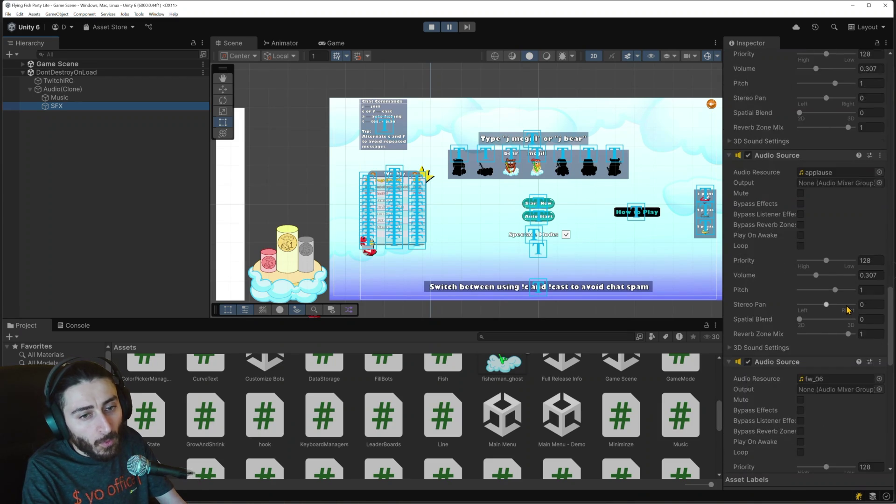
scroll(848, 311, "down", 5)
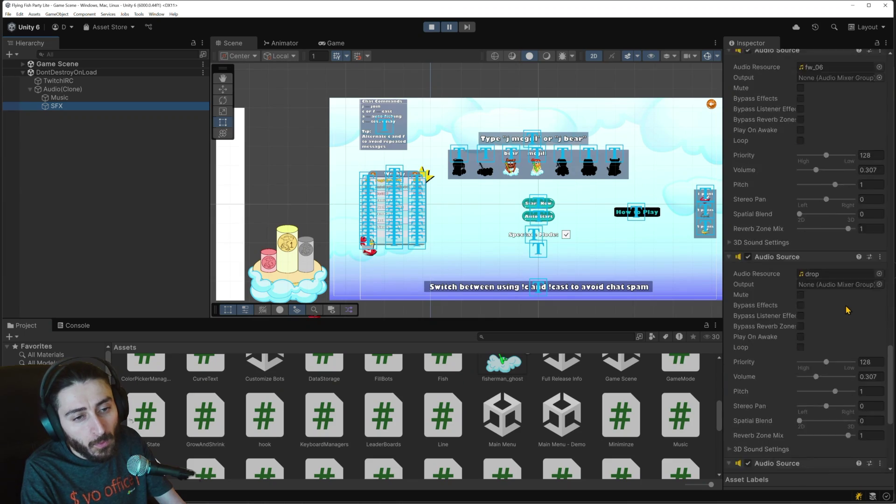
scroll(847, 310, "down", 5)
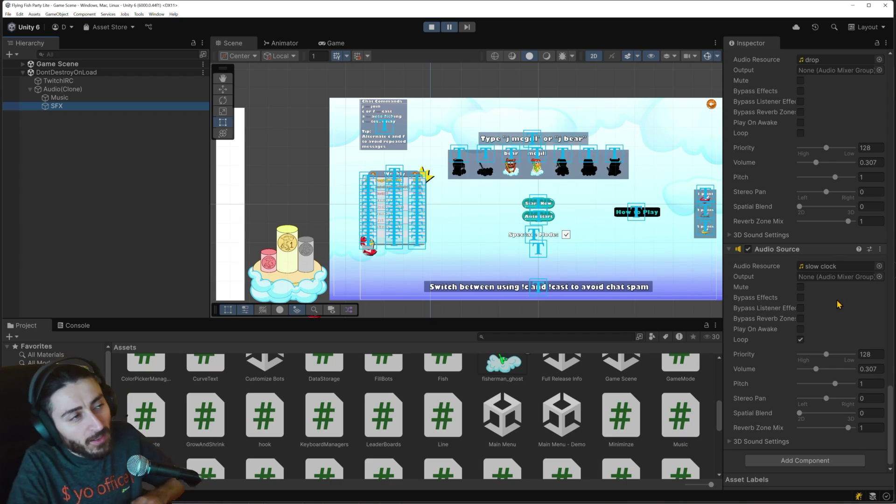
left_click(431, 27)
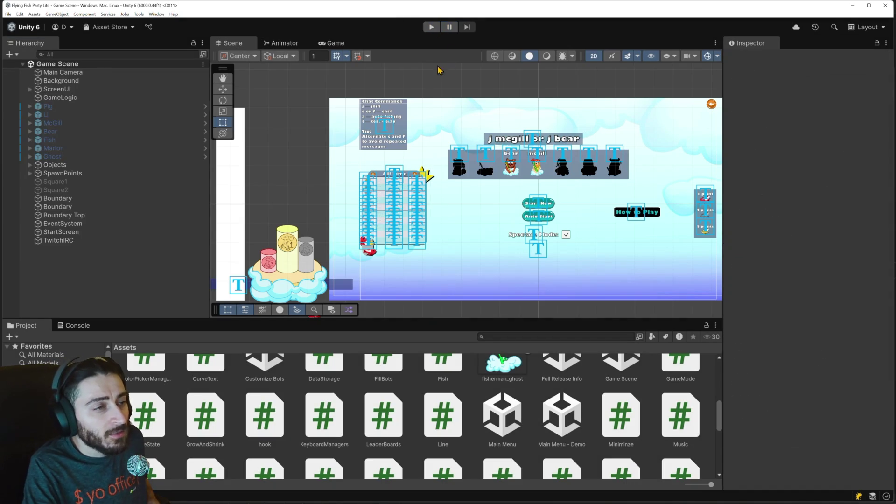
- Play the game, open Settings, set Music volume to 0 and SFX volume to 93, then pause
left_click(431, 26)
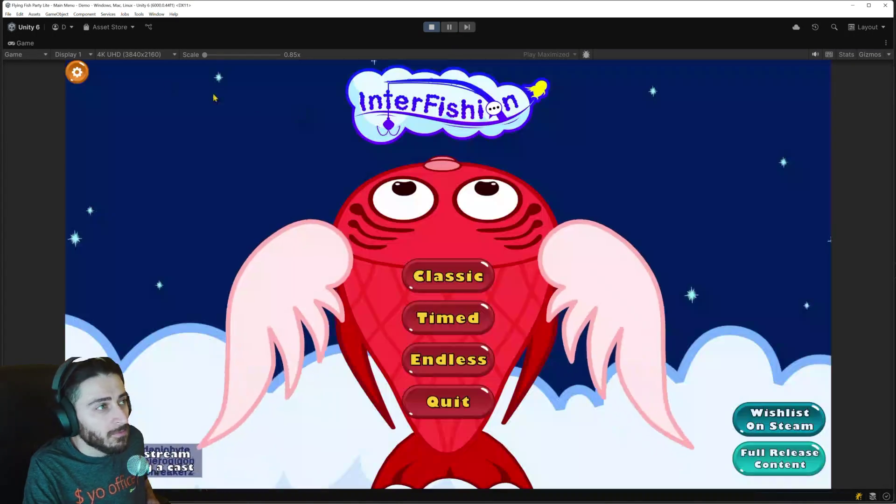
left_click(77, 72)
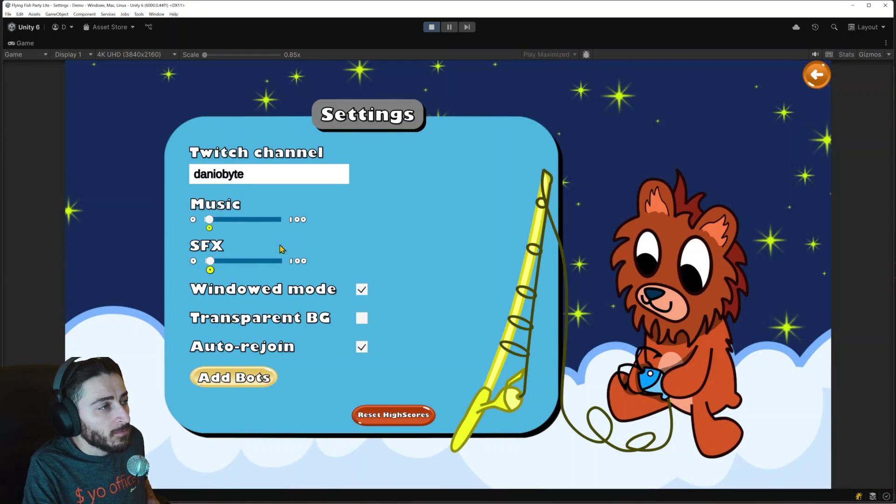
left_click(232, 220)
left_click_drag(218, 224, 201, 224)
left_click(234, 264)
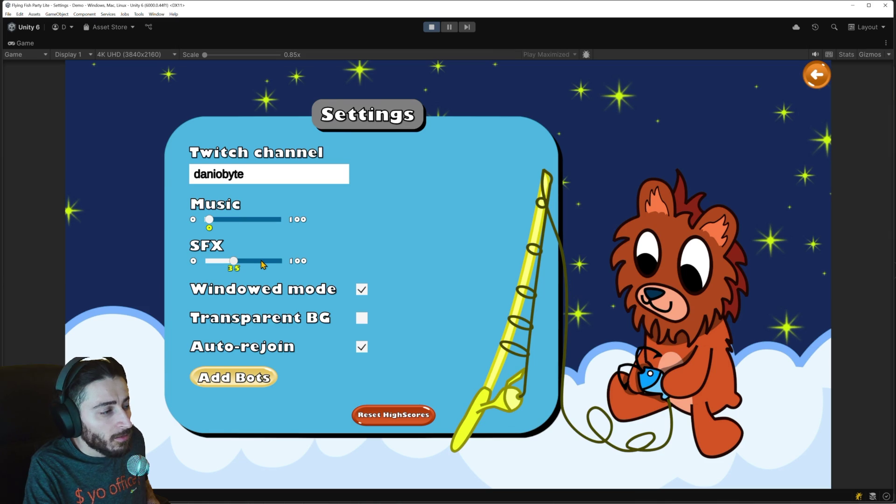
left_click(262, 264)
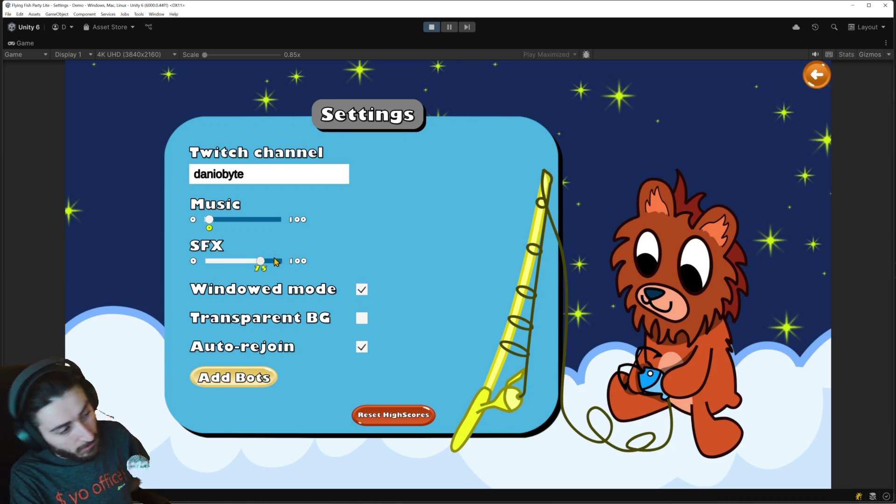
mouse_move(274, 262)
left_mouse_down()
mouse_move(259, 262)
mouse_move(279, 260)
left_mouse_up()
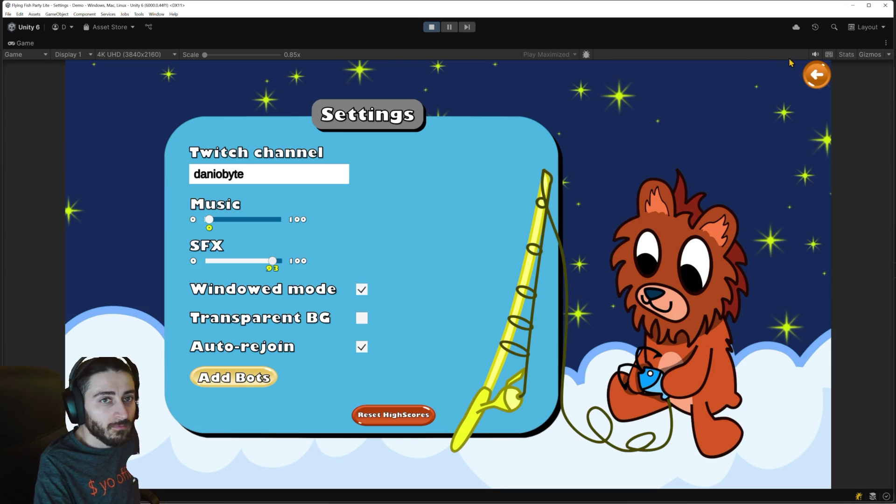
left_click(452, 29)
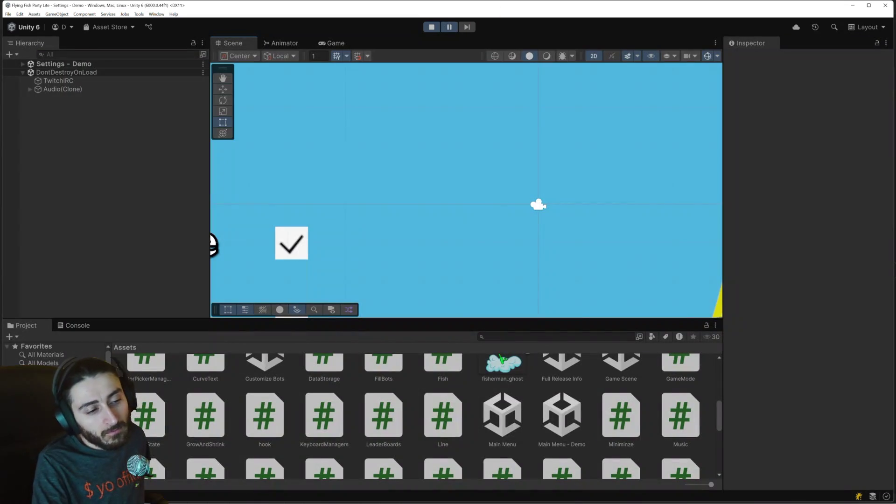
- Review SetVolume, UpdateVolumes and Start in AudioManager.cs, then return to the paused Unity game
mouse_move(601, 502)
left_click(631, 500)
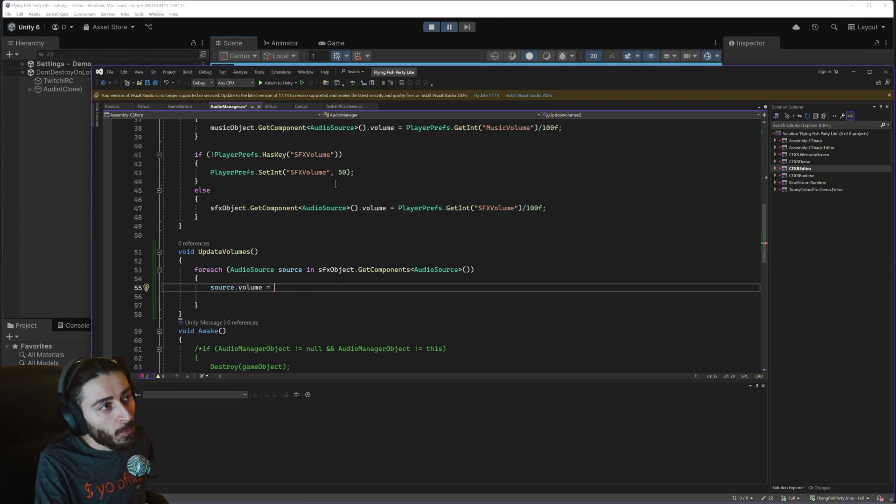
scroll(268, 186, "up", 3)
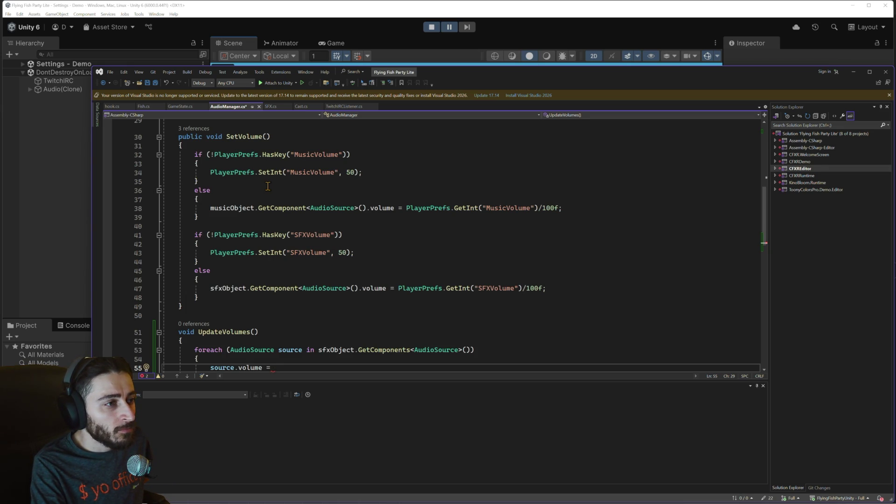
scroll(268, 186, "up", 3)
scroll(268, 186, "up", 7)
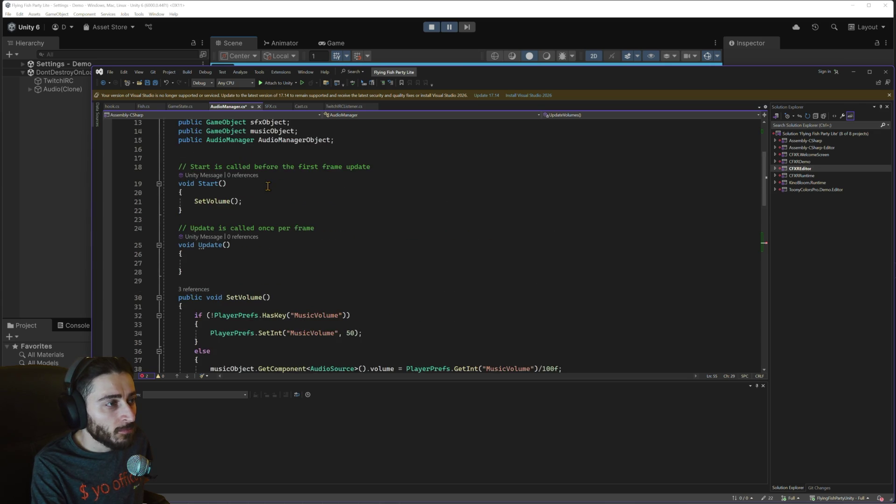
scroll(268, 186, "down", 12)
scroll(268, 186, "down", 3)
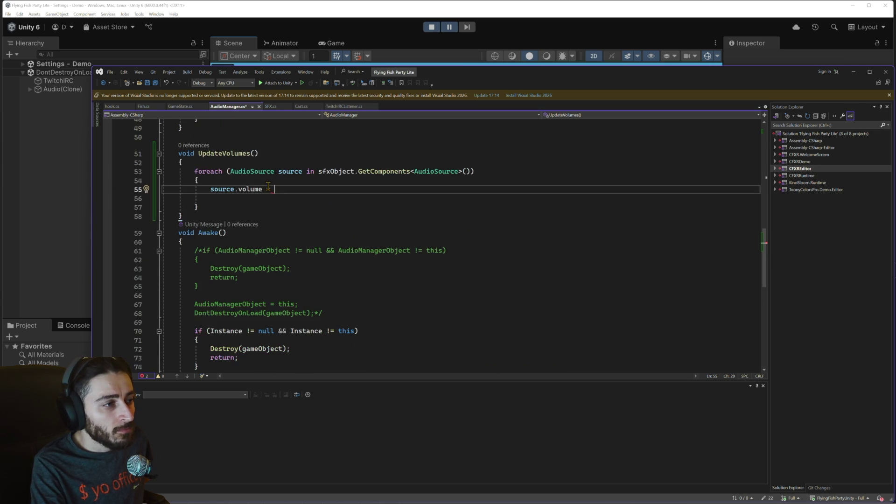
scroll(299, 192, "down", 5)
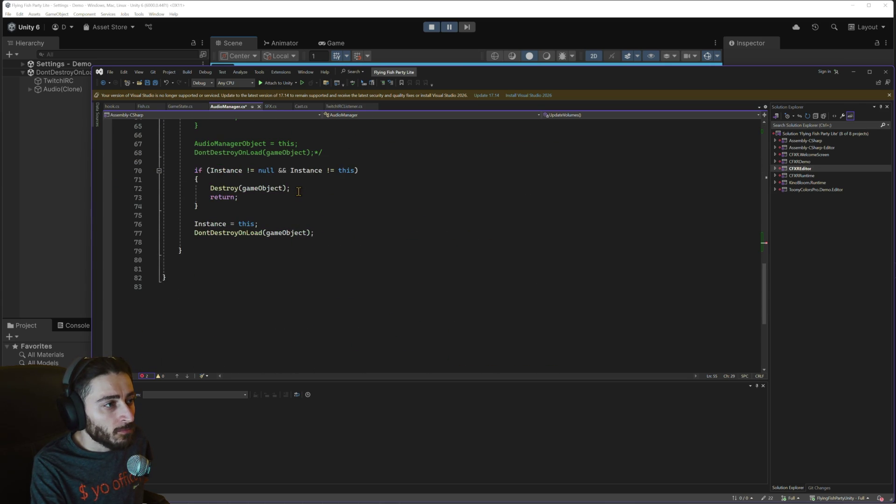
scroll(299, 192, "up", 10)
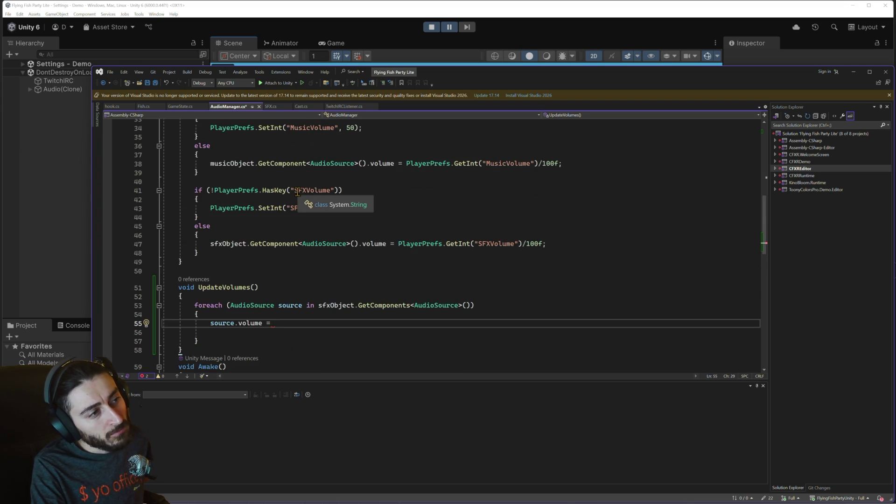
scroll(297, 192, "up", 3)
scroll(298, 192, "up", 5)
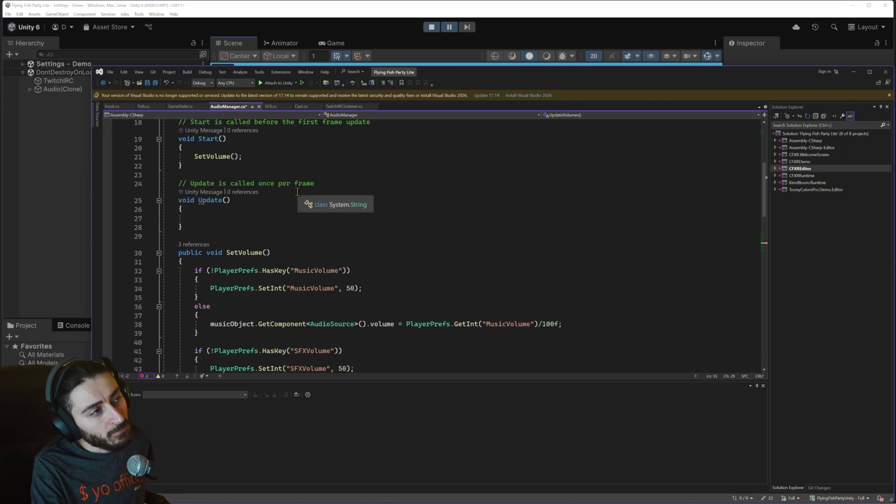
left_click(449, 28)
left_click(450, 28)
- Select the SFXVolumeInput slider and check that its On Value Changed event still calls No Function
scroll(373, 206, "down", 5)
scroll(392, 202, "down", 3)
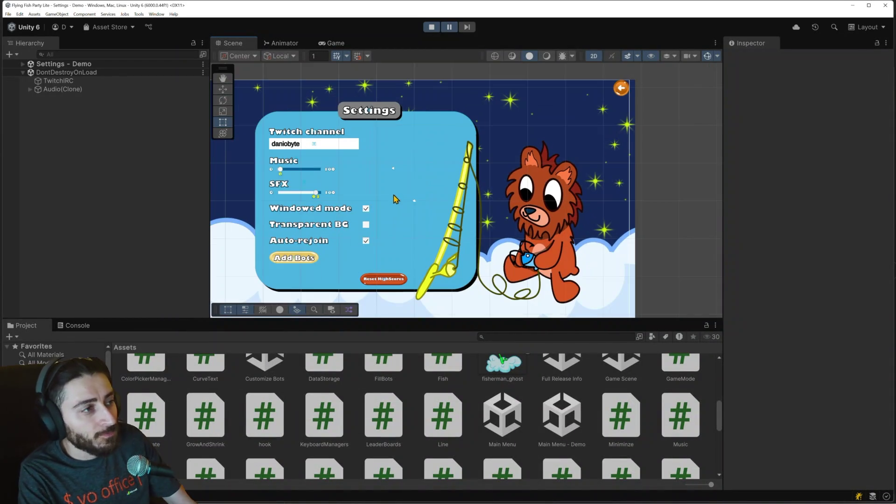
left_click(299, 194)
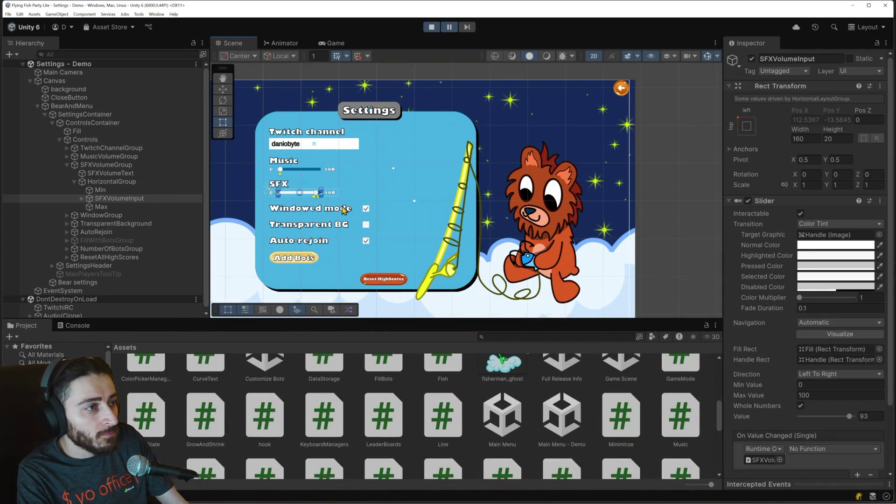
scroll(793, 298, "down", 4)
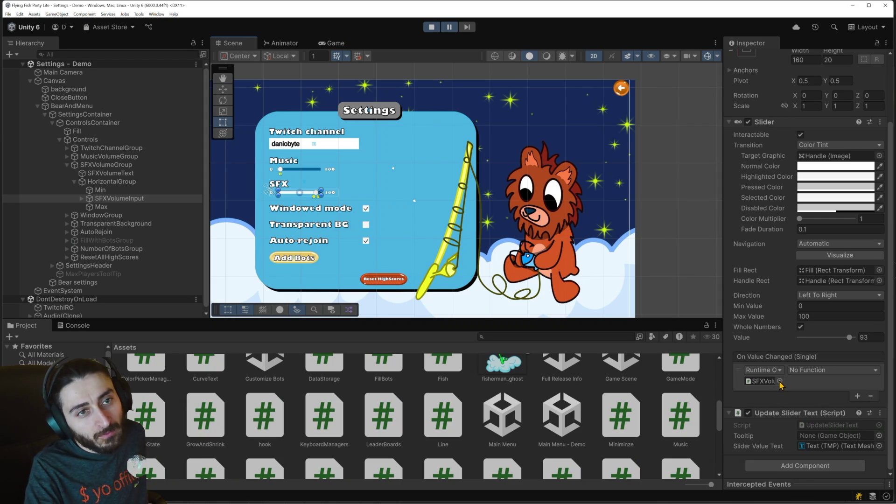
left_click(779, 381)
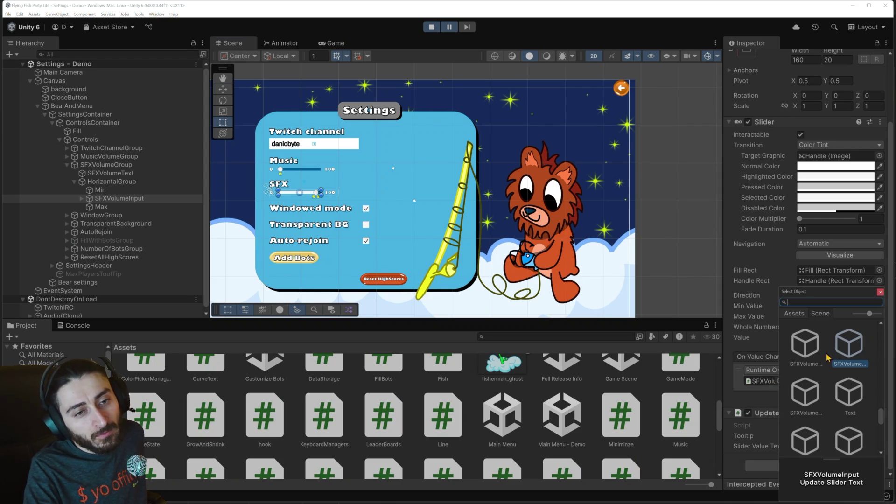
left_click(880, 292)
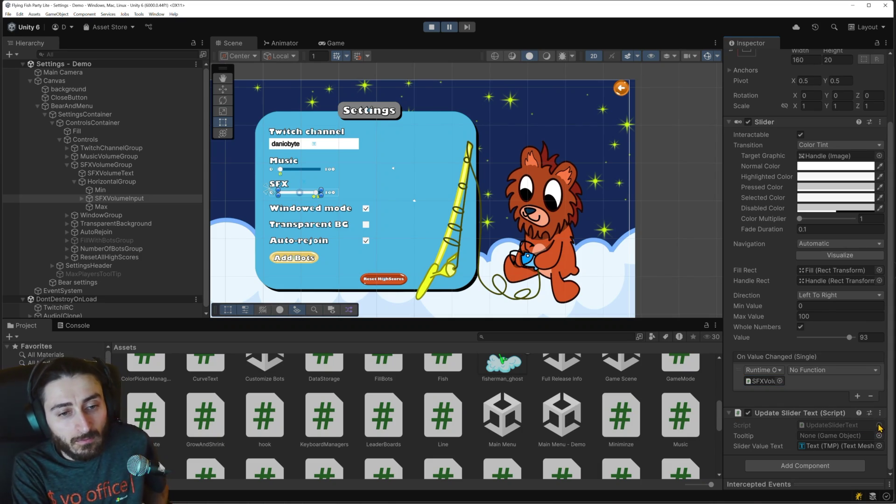
- Open UpdateSliderText and go to the implementation of the SetVolume call in UpdateSFXValues
double_click(871, 425)
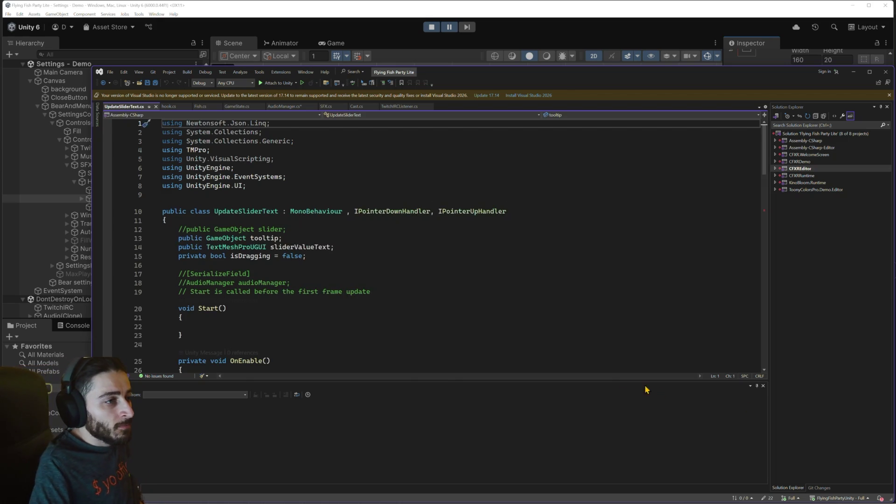
scroll(568, 339, "down", 7)
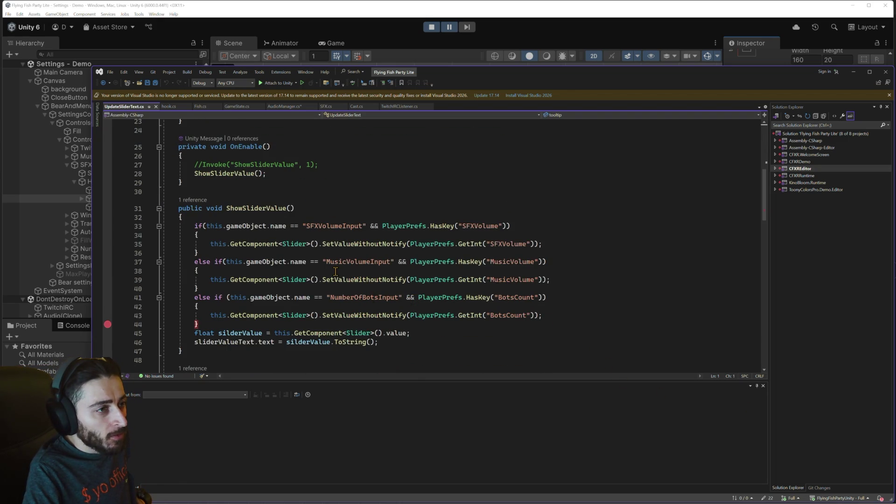
scroll(358, 253, "down", 7)
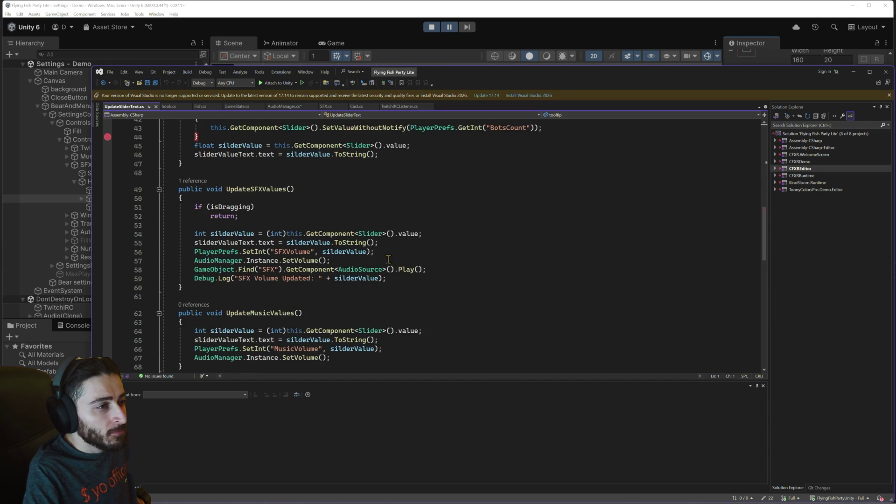
mouse_move(303, 259)
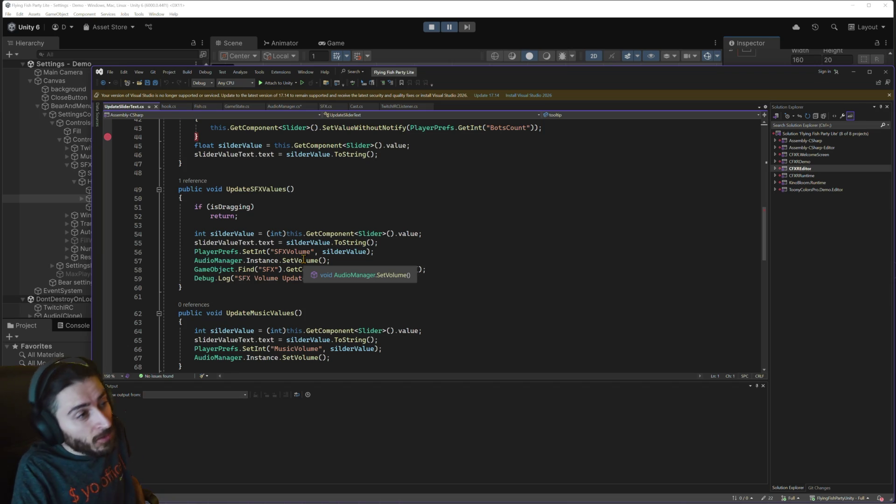
right_click(303, 259)
left_click(342, 322)
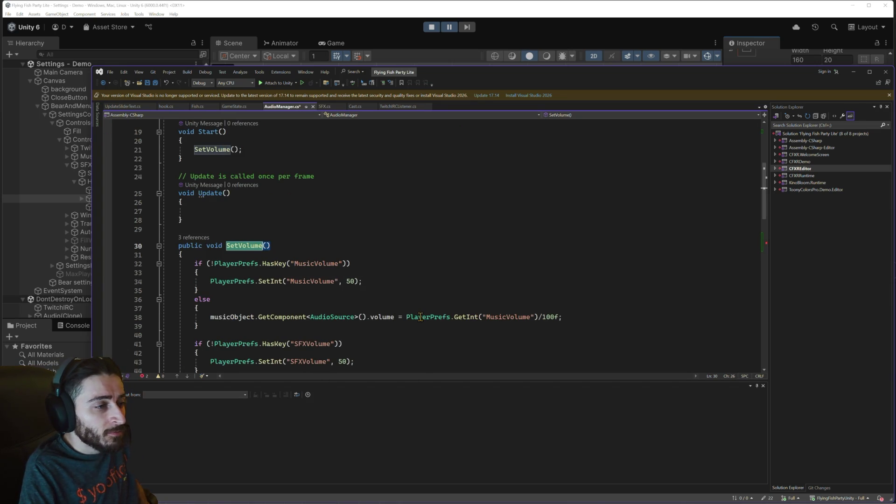
- Review AudioManager's SetVolume and unfinished UpdateVolumes code, then return to UpdateSliderText.cs
scroll(445, 326, "down", 2)
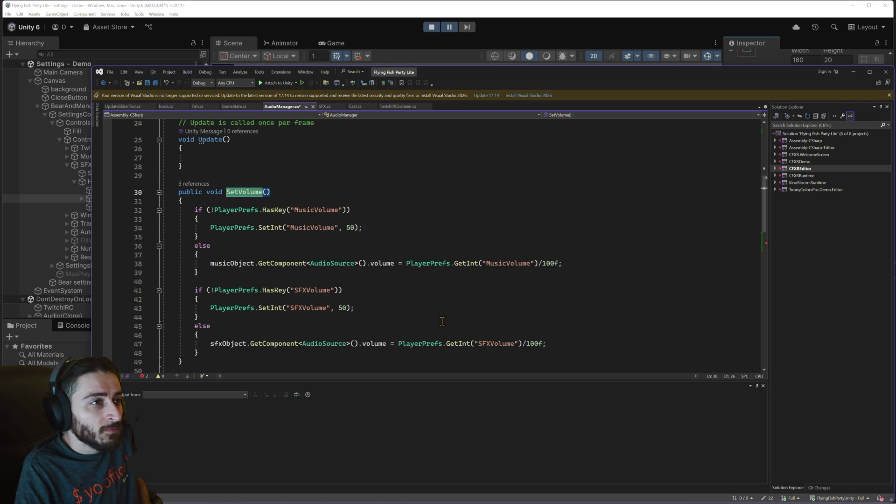
scroll(442, 321, "down", 2)
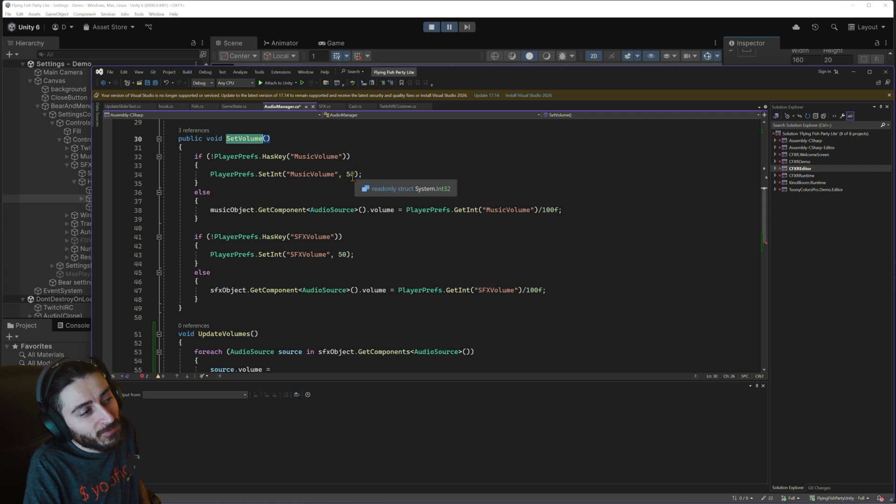
scroll(352, 177, "down", 1)
scroll(352, 177, "down", 4)
scroll(351, 178, "up", 3)
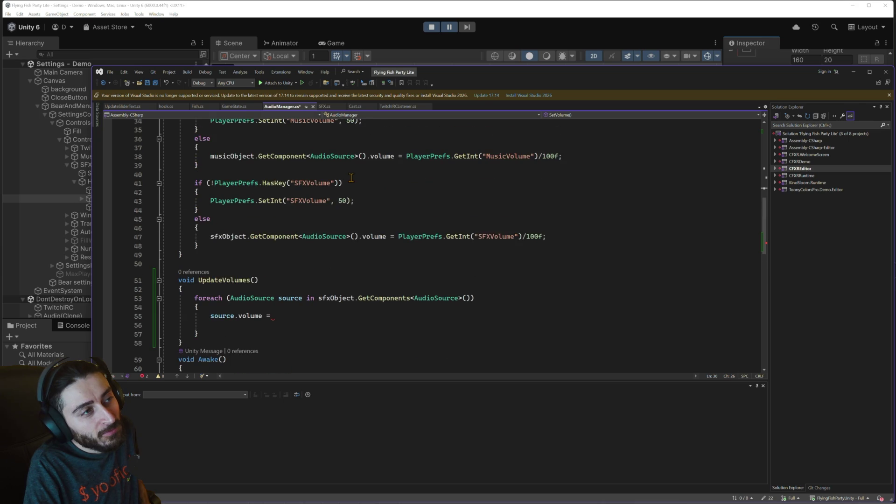
left_click(127, 107)
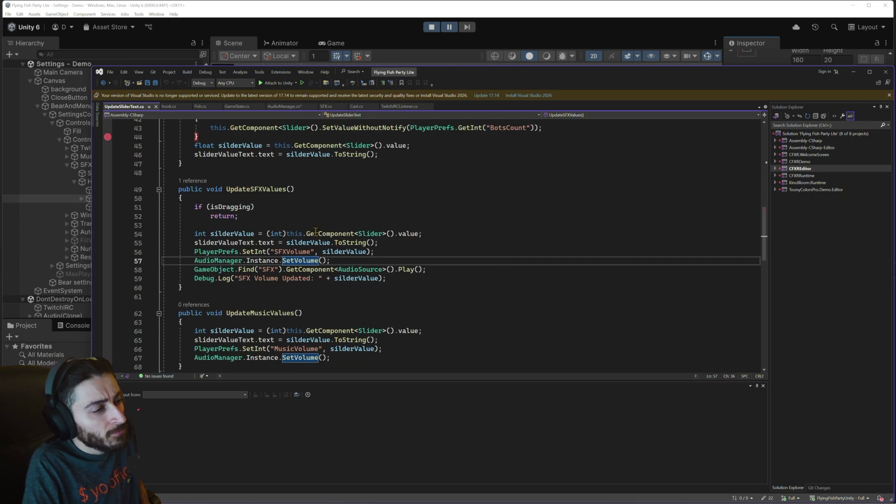
scroll(348, 219, "down", 2)
scroll(348, 220, "down", 8)
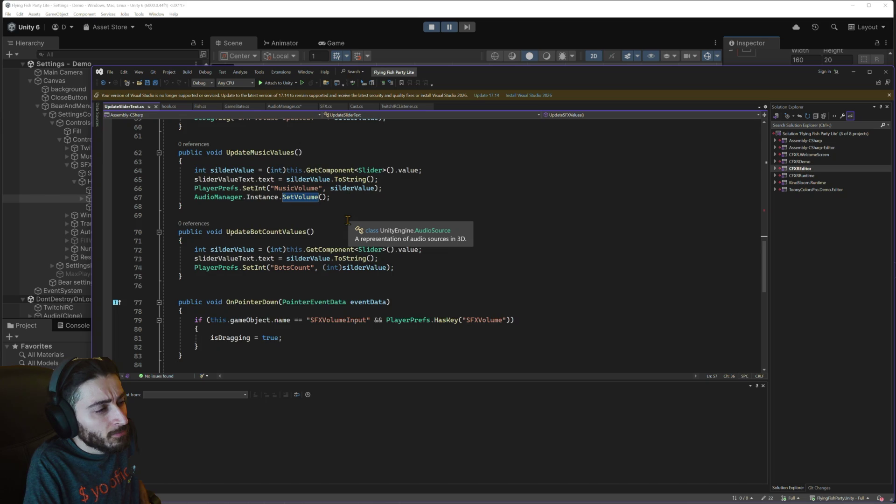
scroll(348, 220, "up", 6)
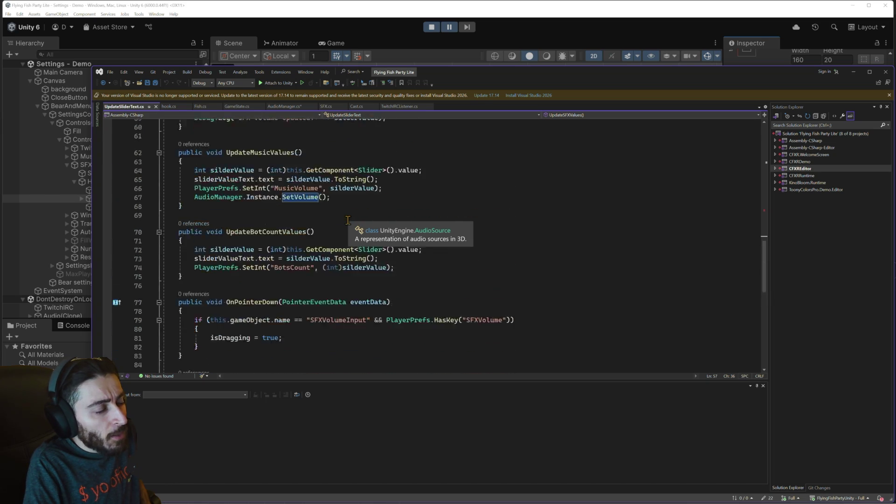
scroll(348, 220, "down", 6)
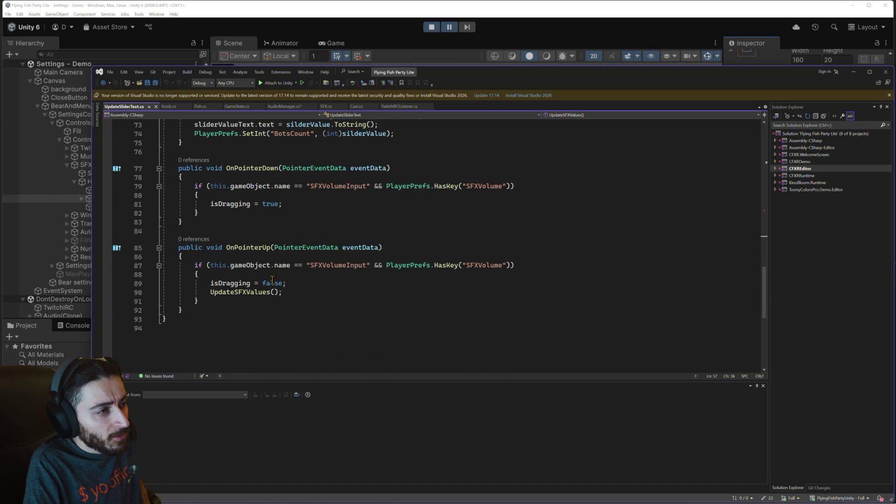
right_click(245, 290)
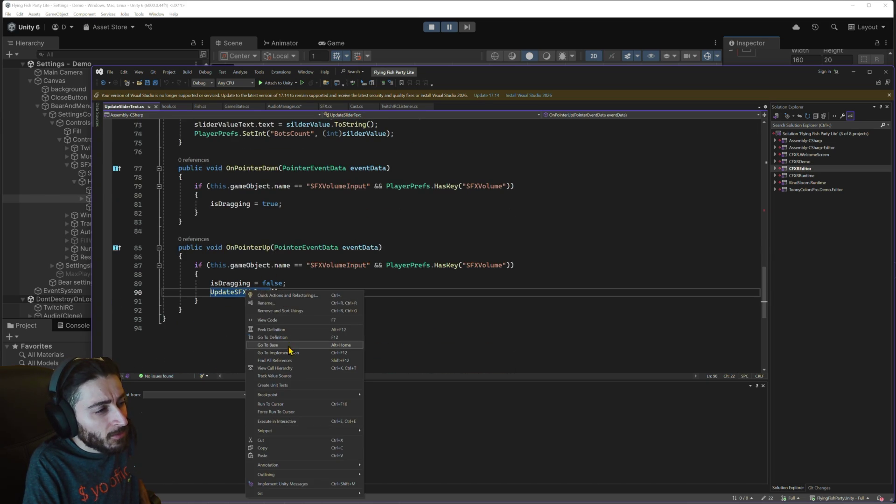
left_click(291, 346)
scroll(298, 308, "down", 2)
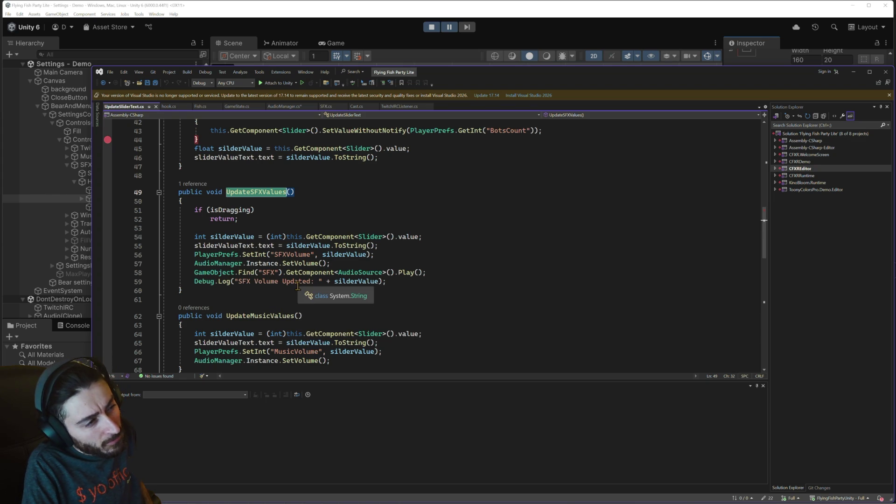
triple_click(399, 274)
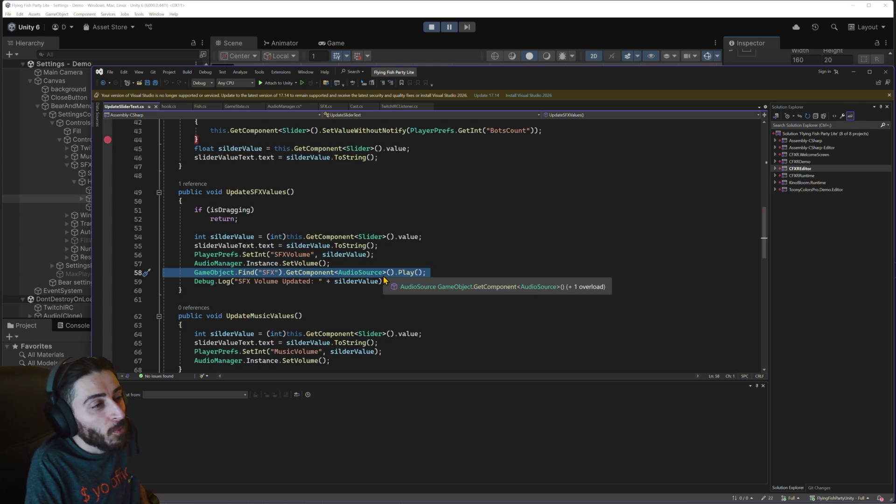
mouse_move(380, 276)
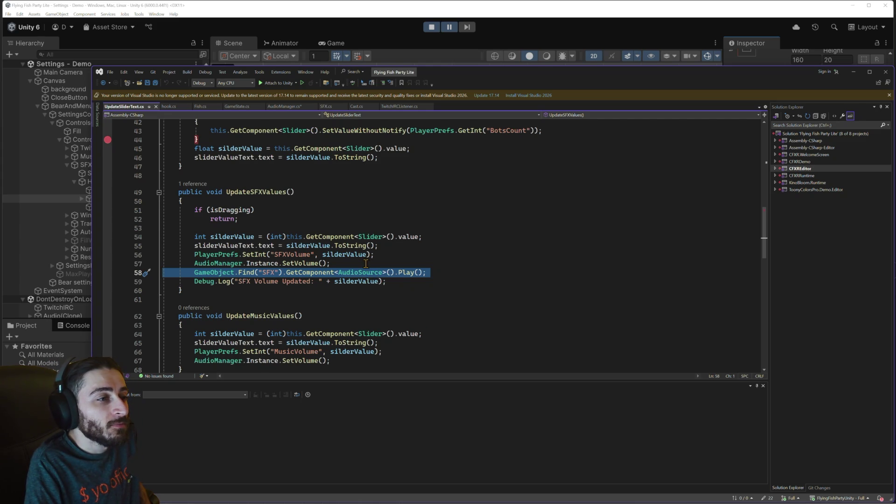
left_click(365, 264)
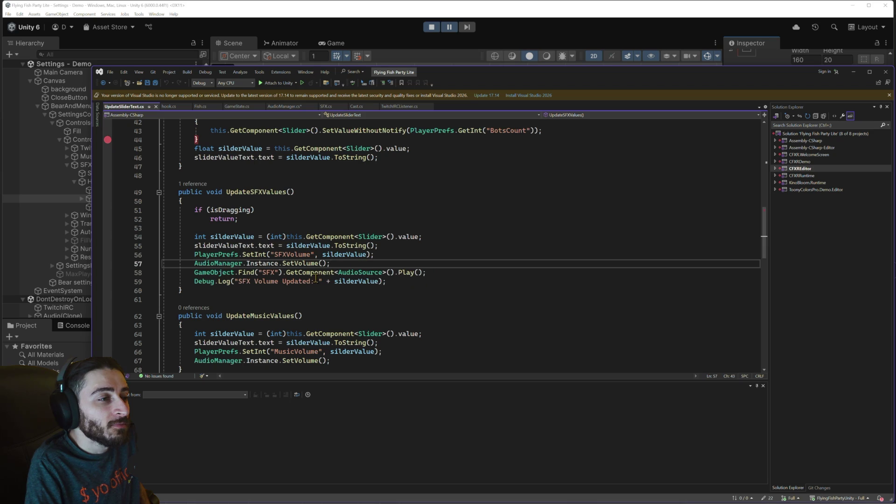
mouse_move(313, 283)
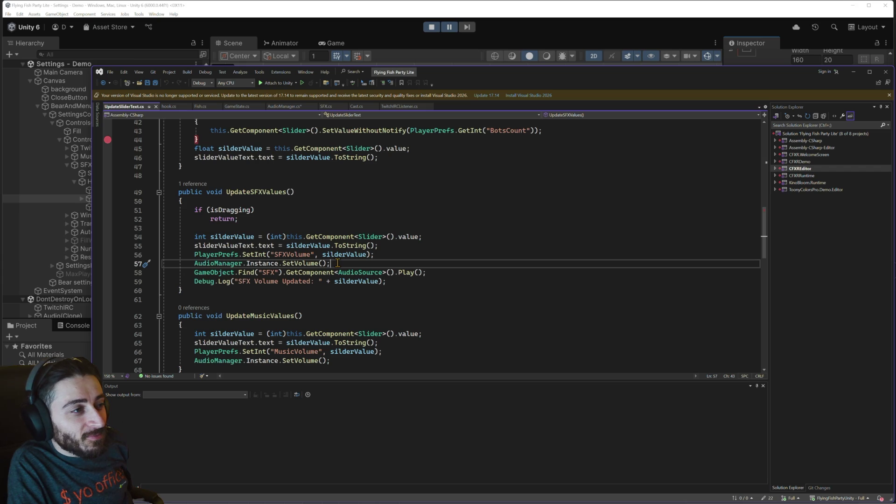
left_click(230, 264)
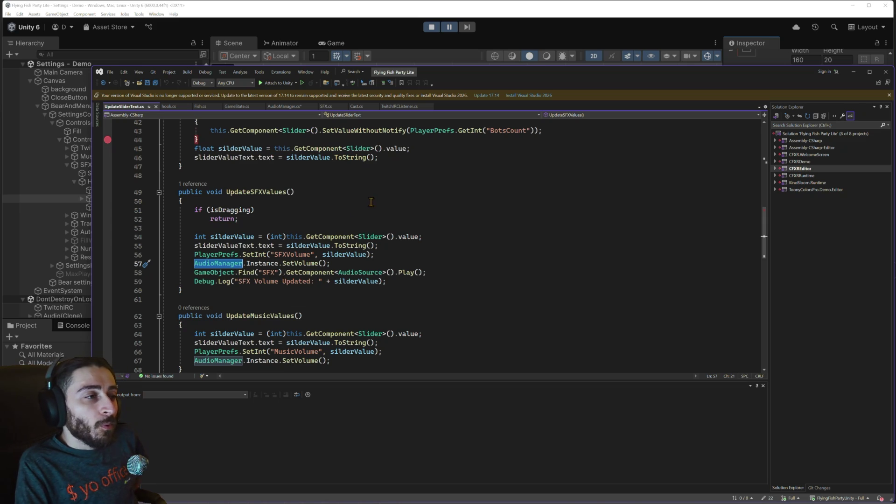
- Review the code around the AudioManager call on line 57, then switch back to AudioManager.cs
scroll(389, 251, "up", 13)
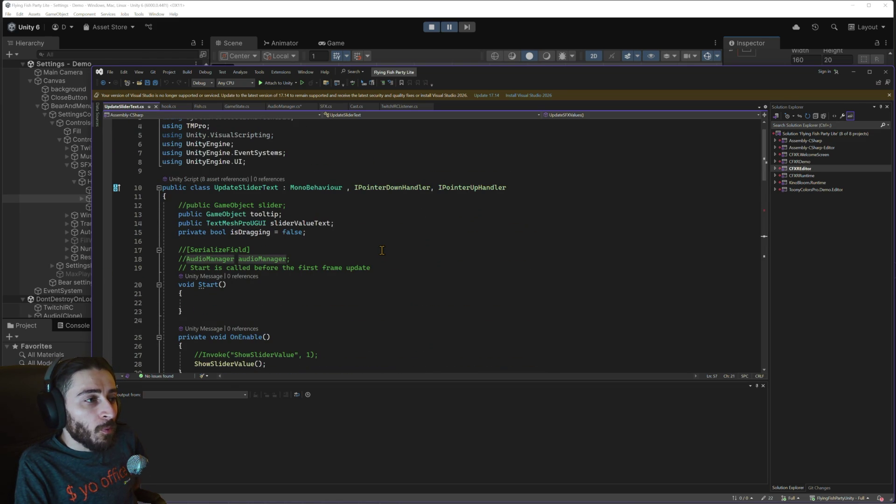
scroll(382, 251, "down", 2)
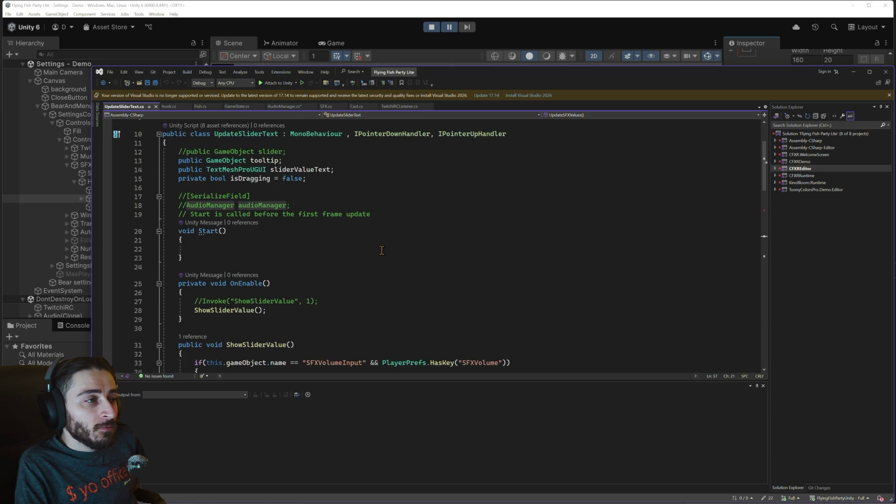
scroll(381, 250, "up", 3)
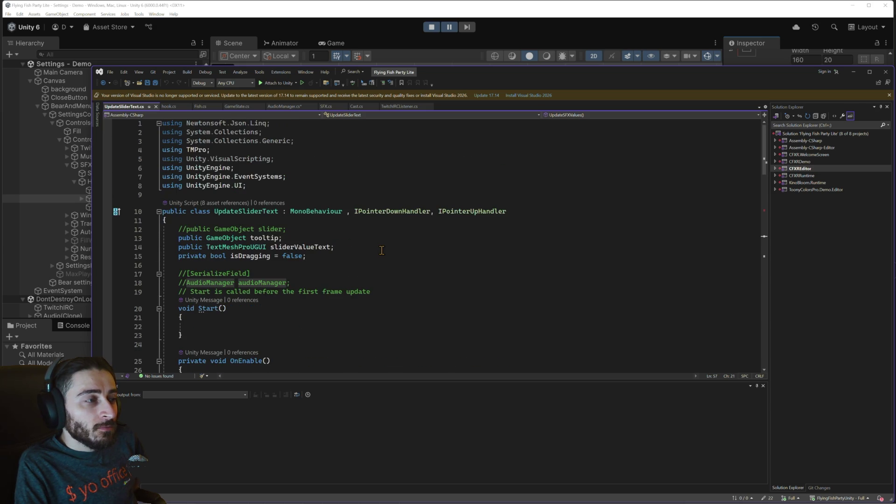
scroll(381, 250, "down", 6)
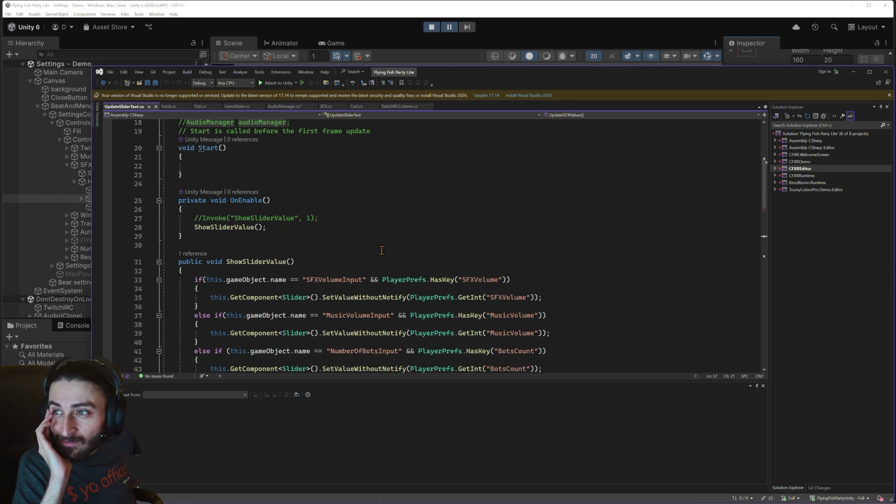
scroll(382, 250, "down", 6)
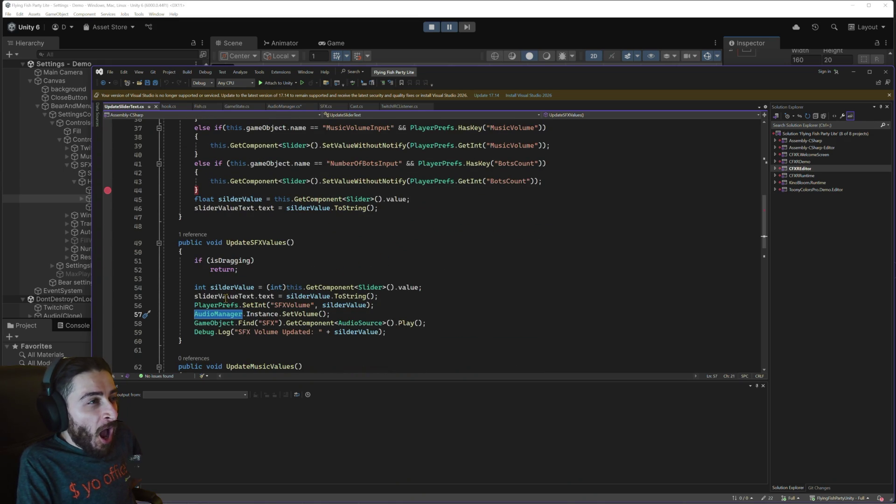
right_click(220, 316)
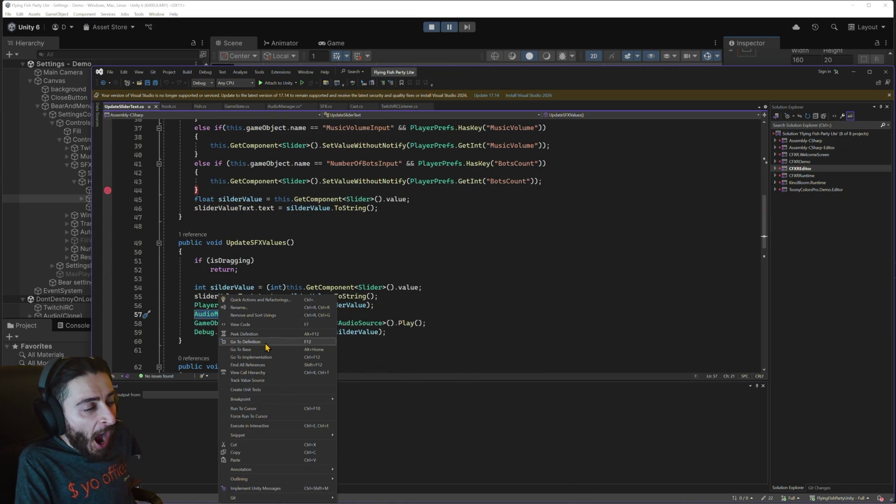
left_click(362, 262)
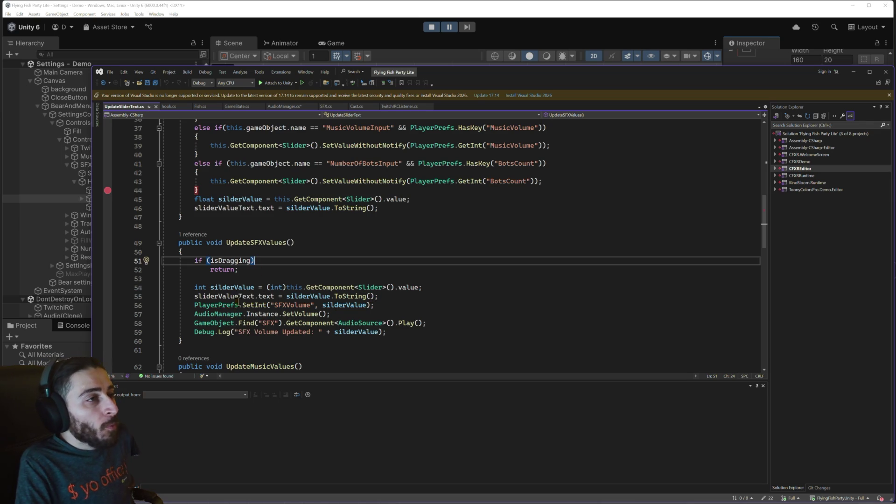
left_click(291, 111)
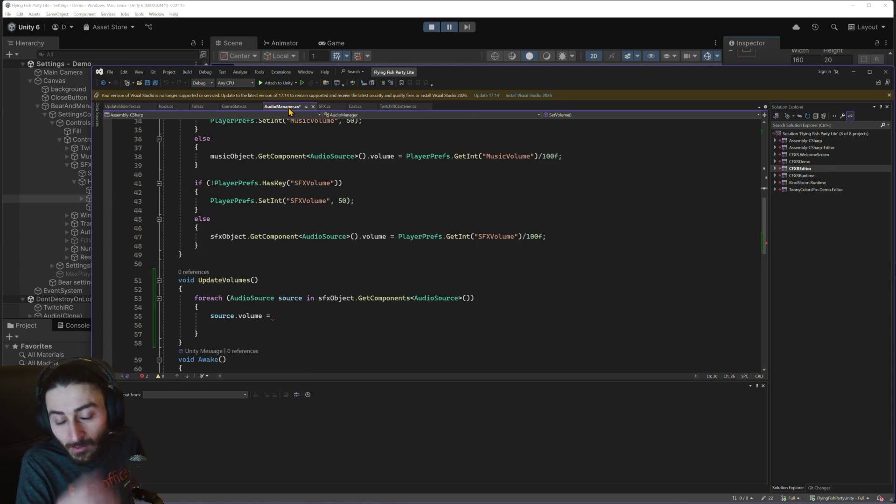
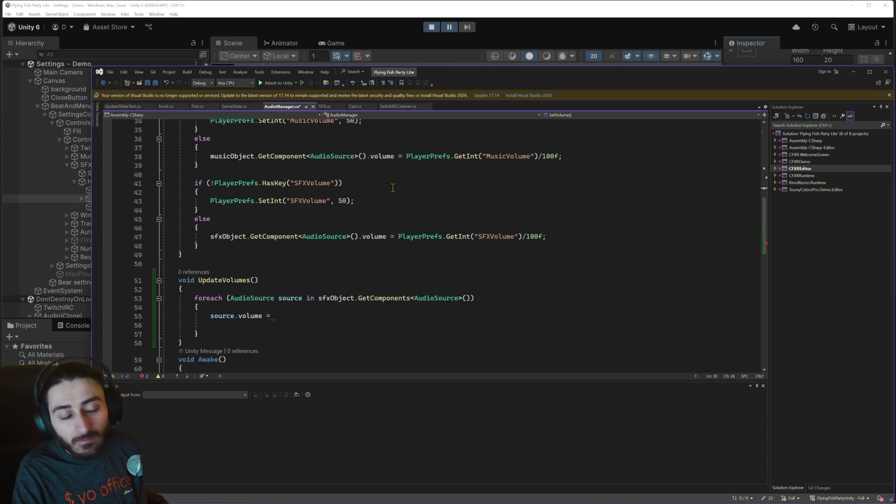
- Review the AudioManager code, then select the SFX play line in UpdateSliderText.cs
scroll(393, 185, "up", 1)
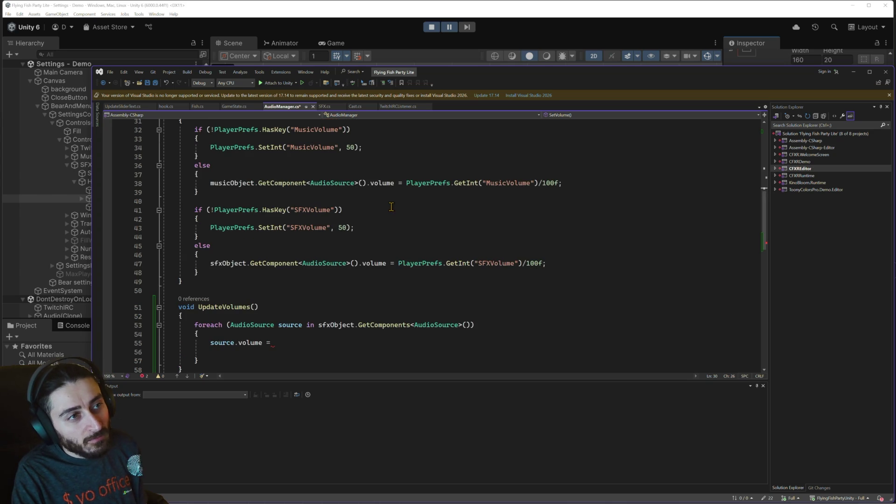
scroll(392, 207, "up", 2)
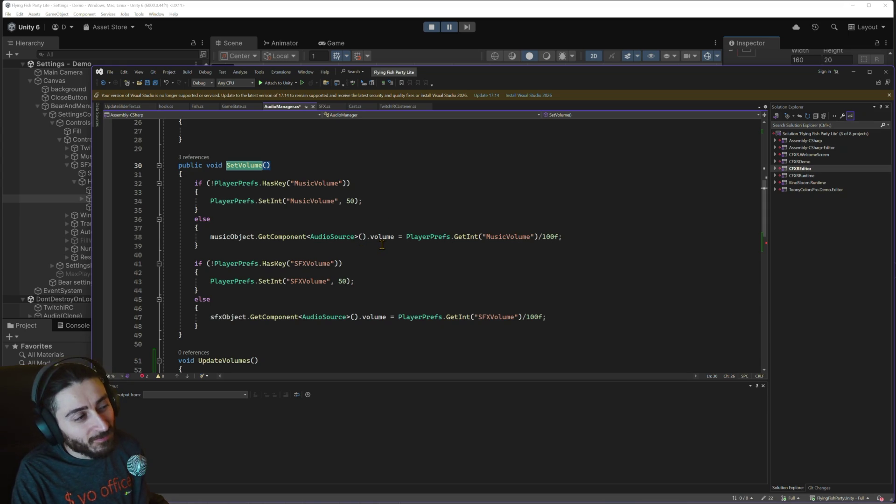
scroll(382, 246, "up", 5)
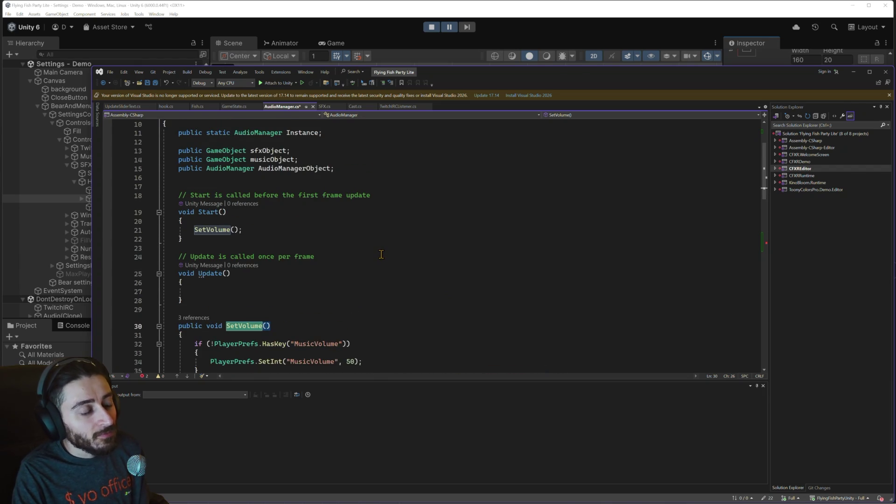
scroll(381, 254, "up", 2)
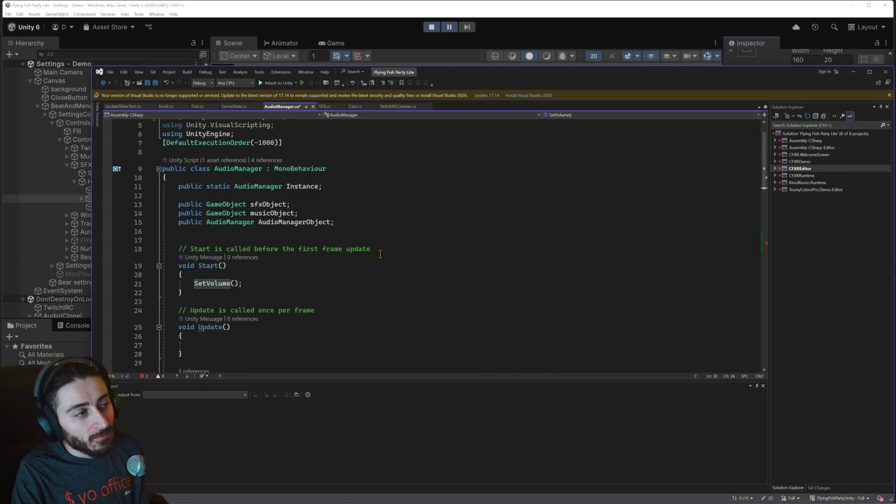
scroll(379, 254, "down", 7)
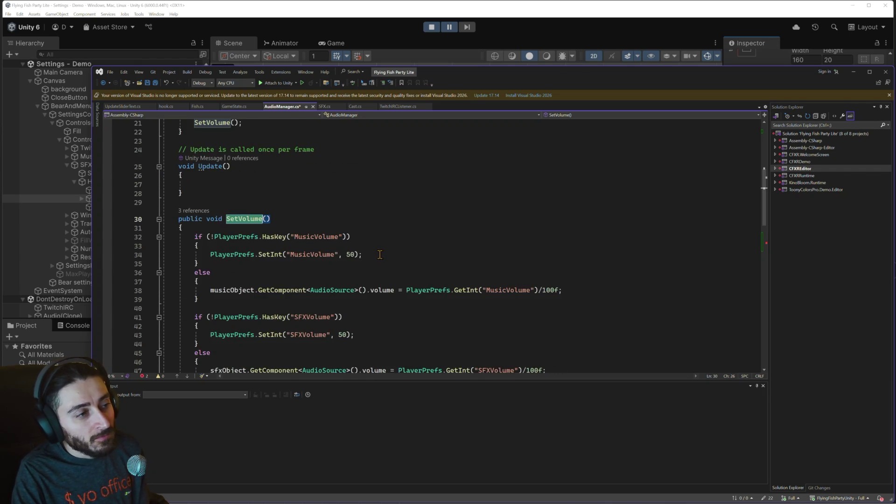
scroll(379, 255, "down", 1)
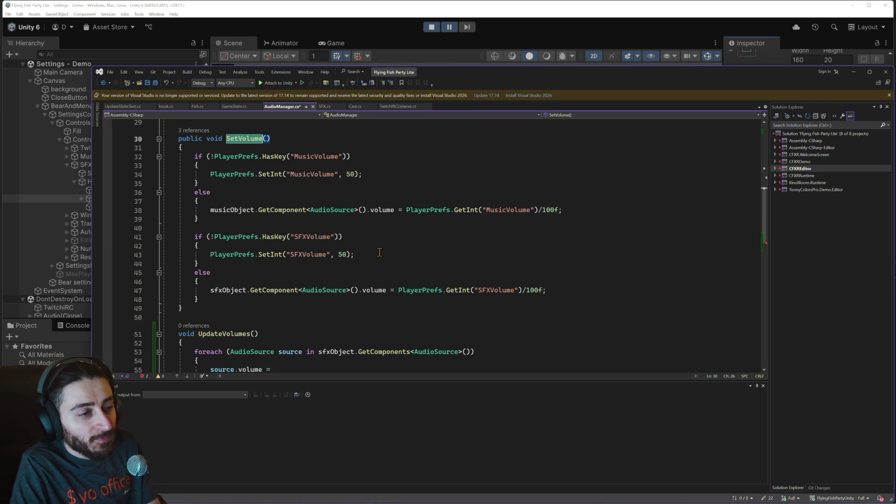
scroll(374, 257, "down", 2)
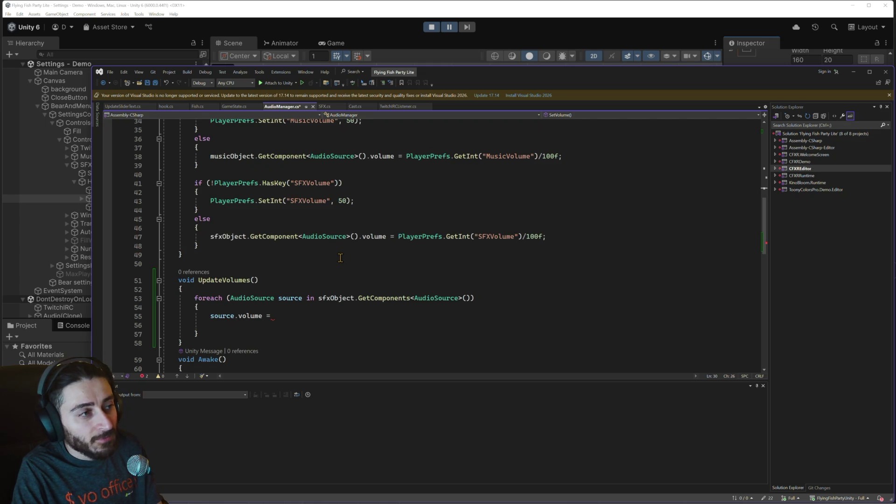
scroll(340, 252, "up", 1)
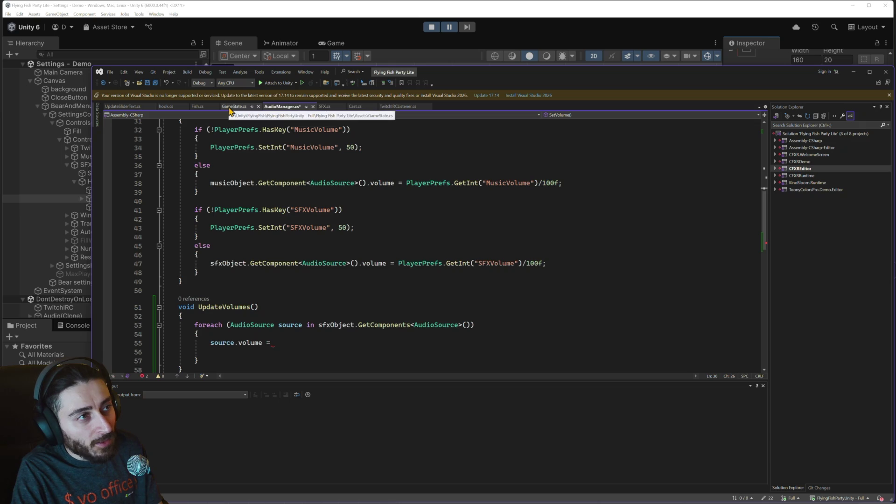
scroll(242, 192, "up", 10)
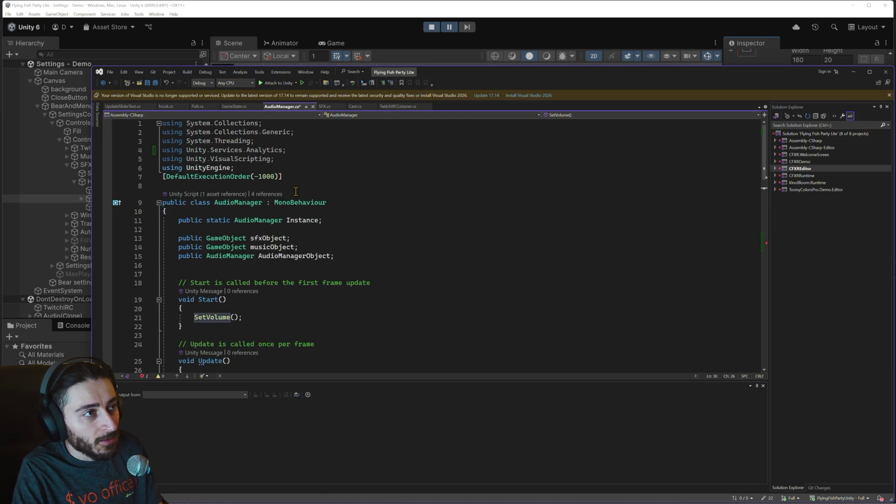
mouse_move(211, 135)
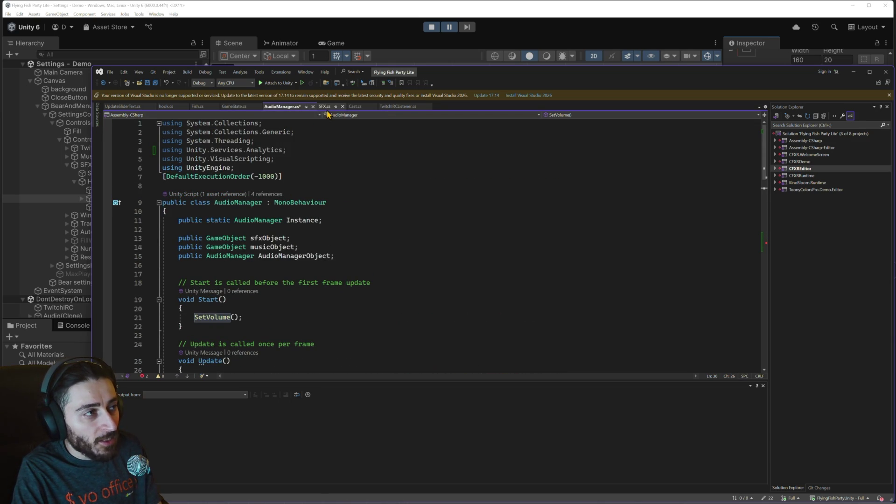
left_click(133, 108)
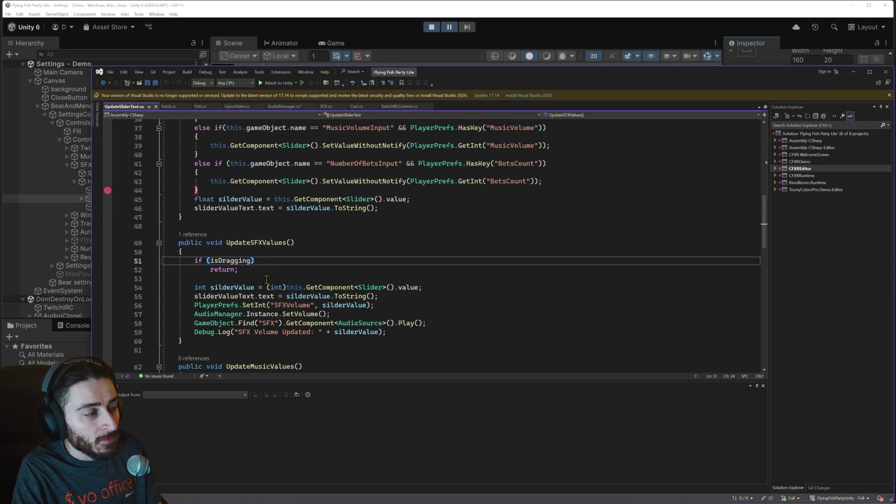
left_click_drag(332, 314, 306, 323)
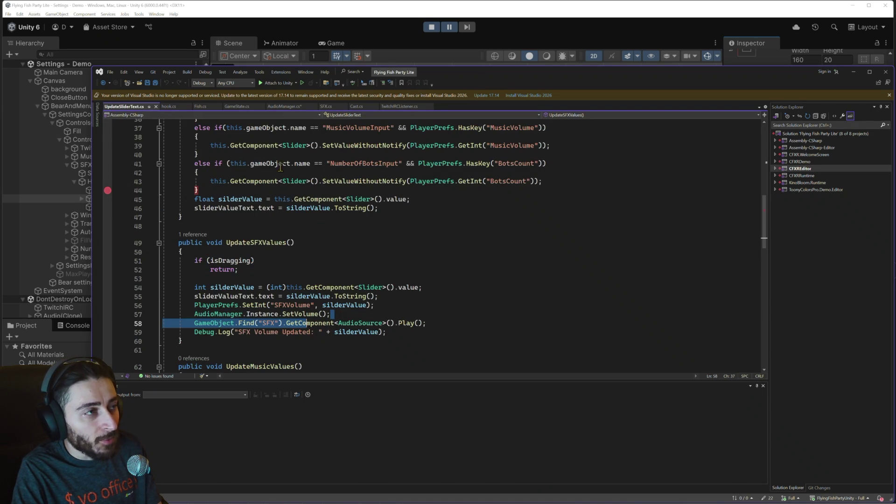
- Go to SetVolume's definition in AudioManager.cs, review it, then switch to the Unity editor
left_click(282, 106)
scroll(260, 254, "down", 1)
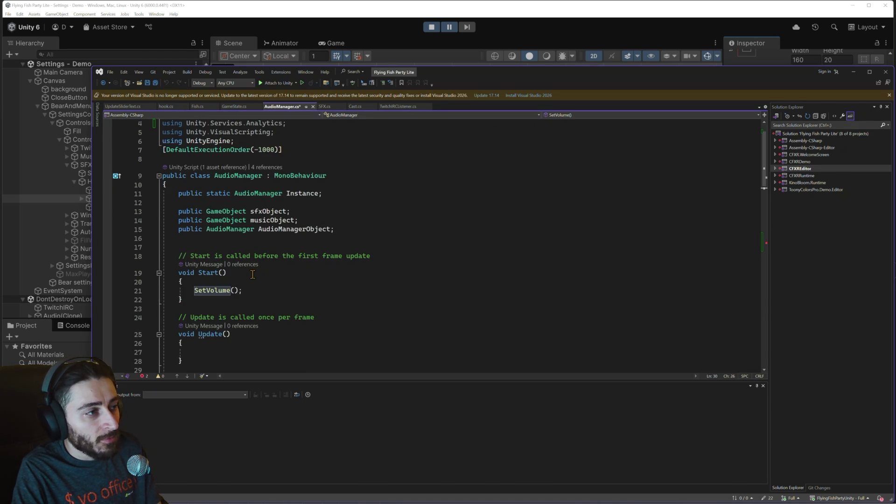
scroll(252, 275, "down", 2)
right_click(212, 238)
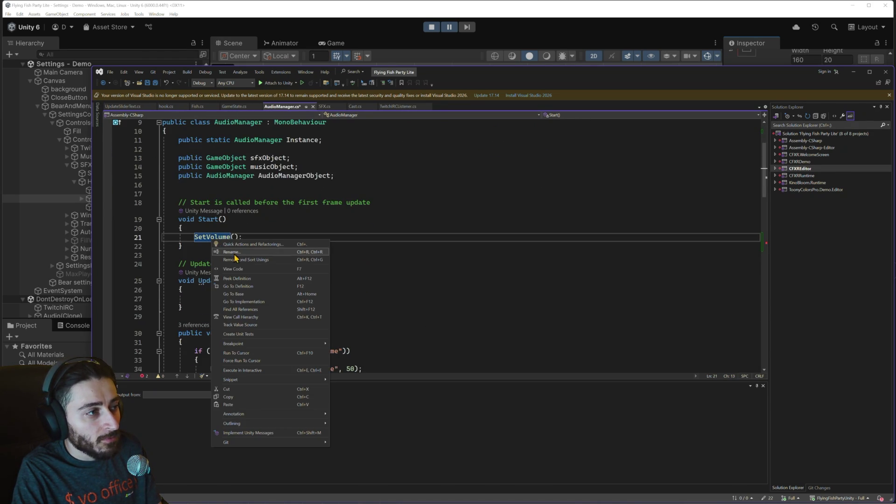
left_click(261, 300)
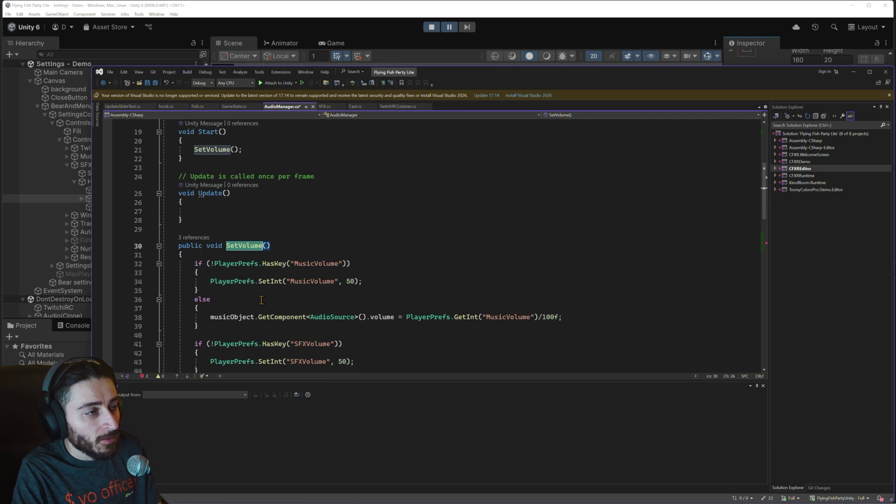
scroll(261, 299, "down", 3)
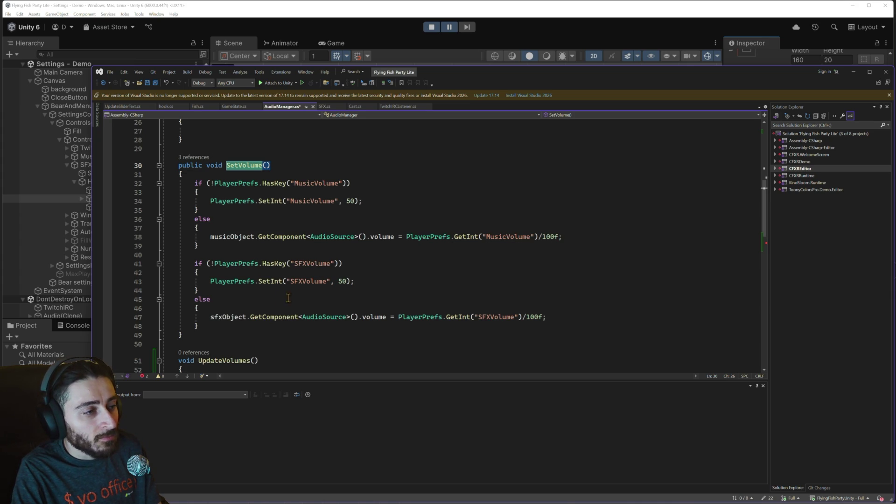
mouse_move(232, 312)
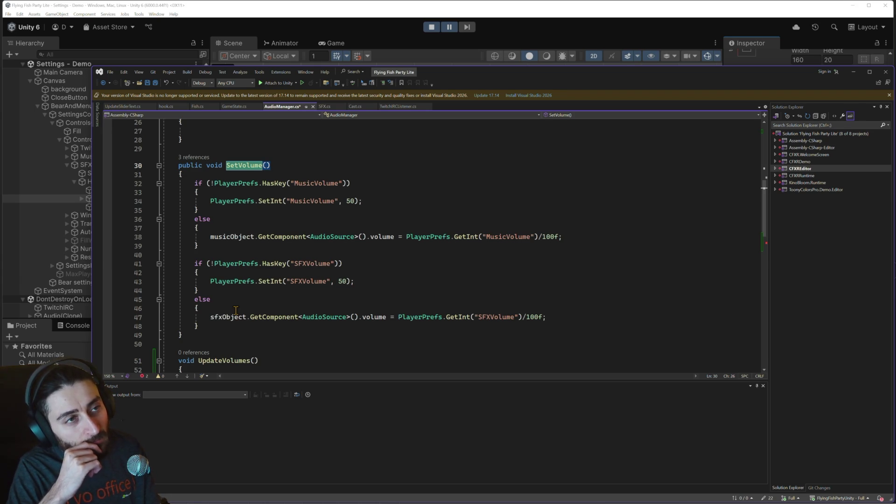
scroll(262, 316, "up", 6)
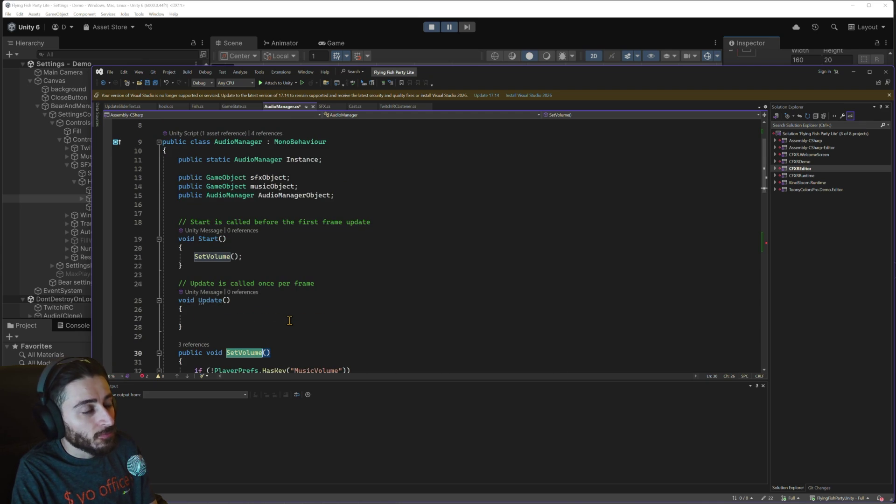
scroll(289, 321, "down", 4)
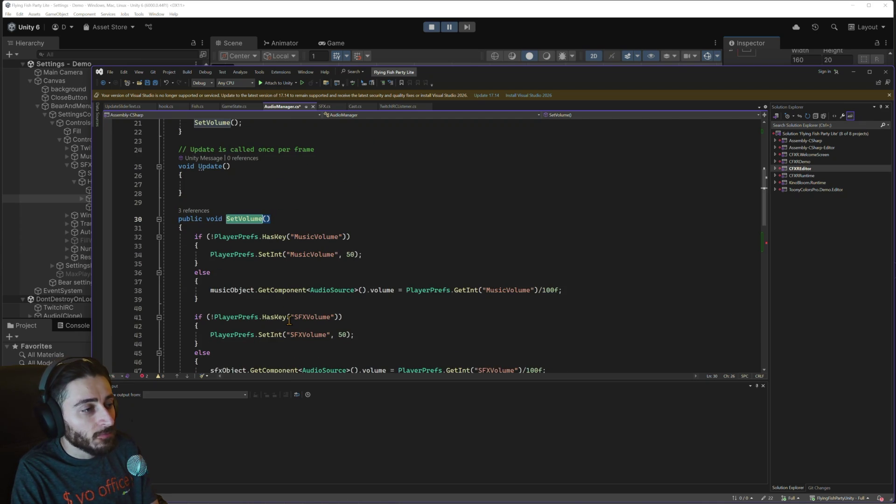
scroll(289, 321, "down", 5)
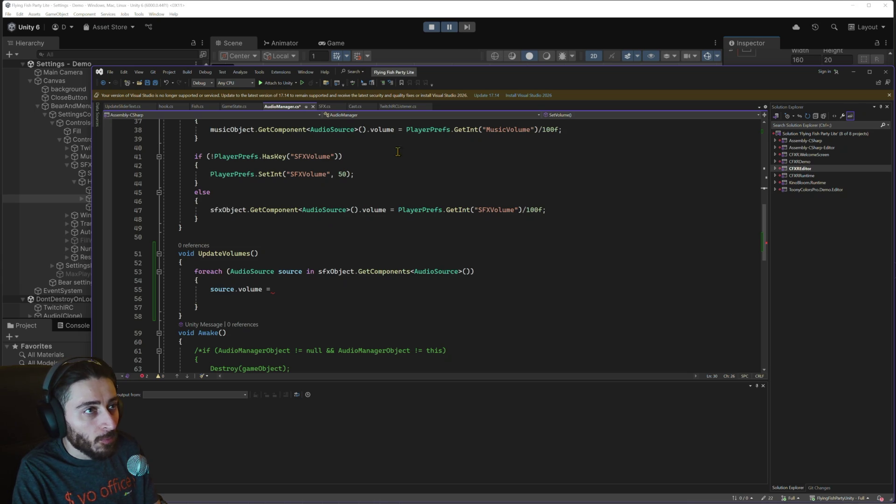
left_click(455, 13)
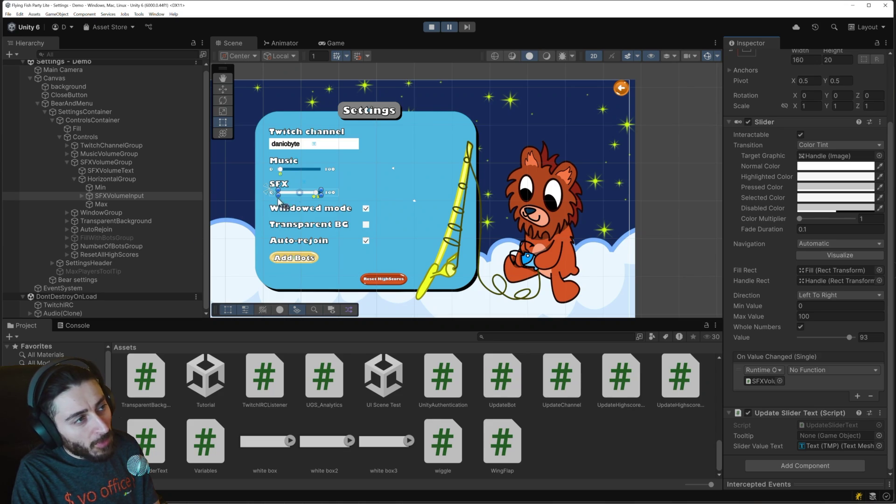
- Run the game, lower the SFX slider from 93, and pause
left_click(449, 27)
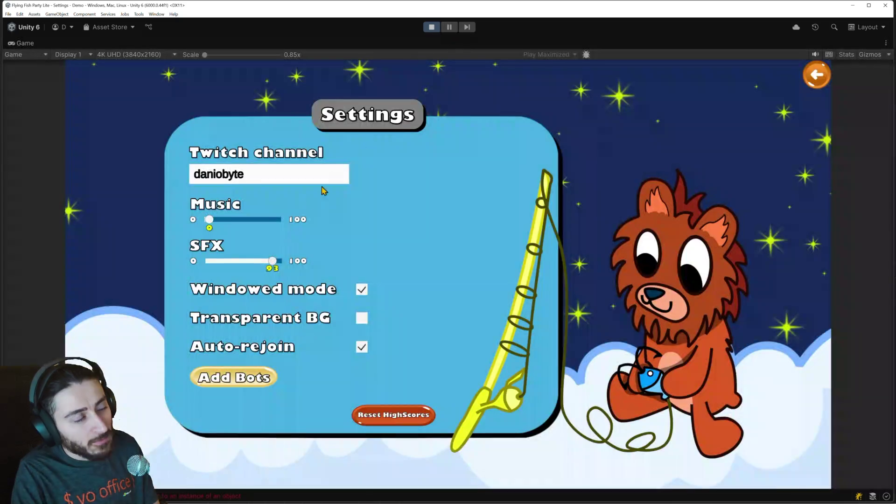
left_click_drag(247, 261, 258, 264)
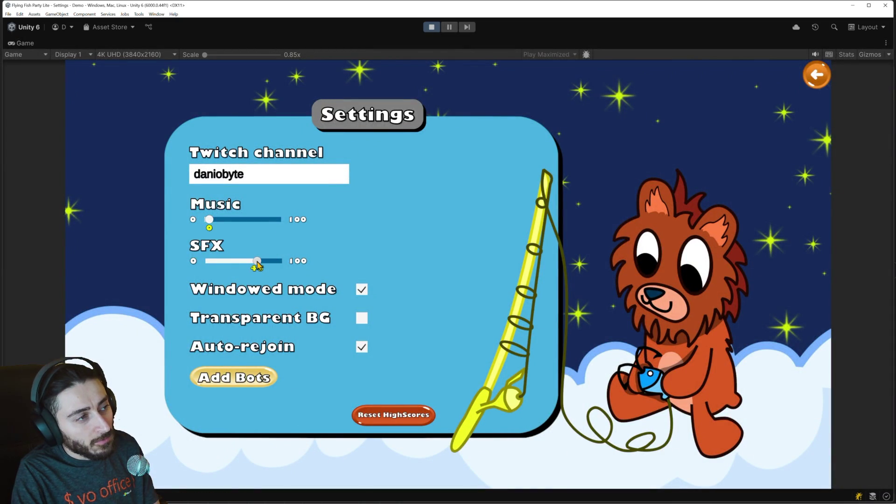
left_click(450, 28)
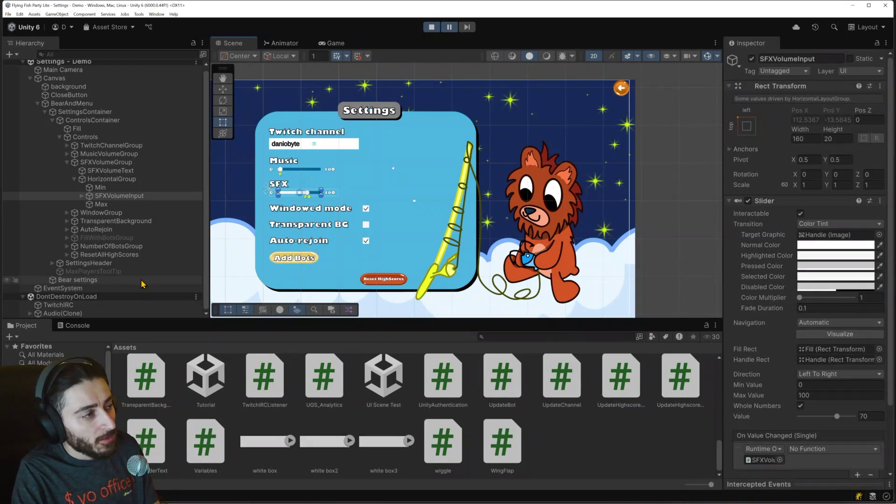
- Inspect the SFX child's Audio Sources under Audio(Clone), then select Audio(Clone) to view its Audio Manager
left_click(30, 314)
scroll(33, 308, "down", 1)
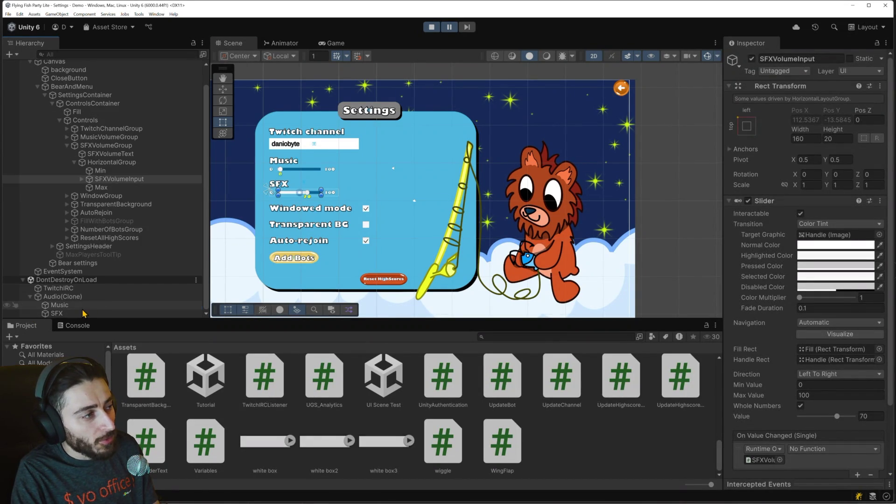
left_click(57, 313)
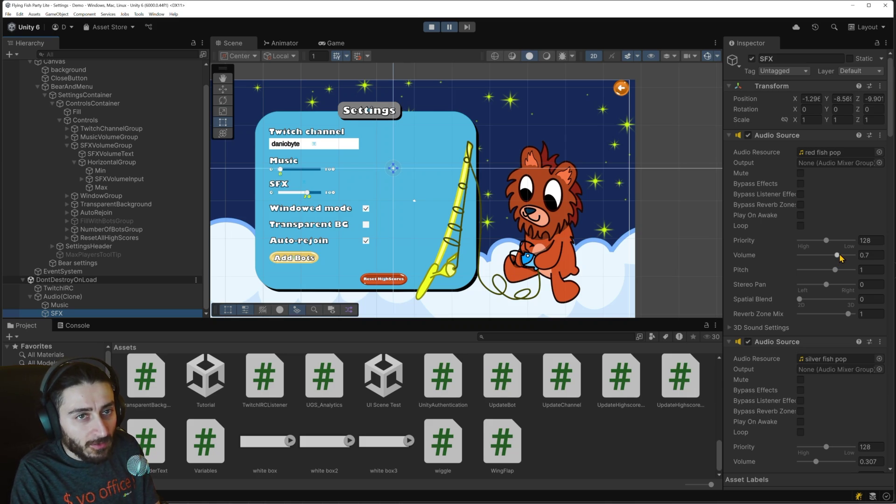
scroll(842, 258, "down", 1)
scroll(842, 258, "up", 1)
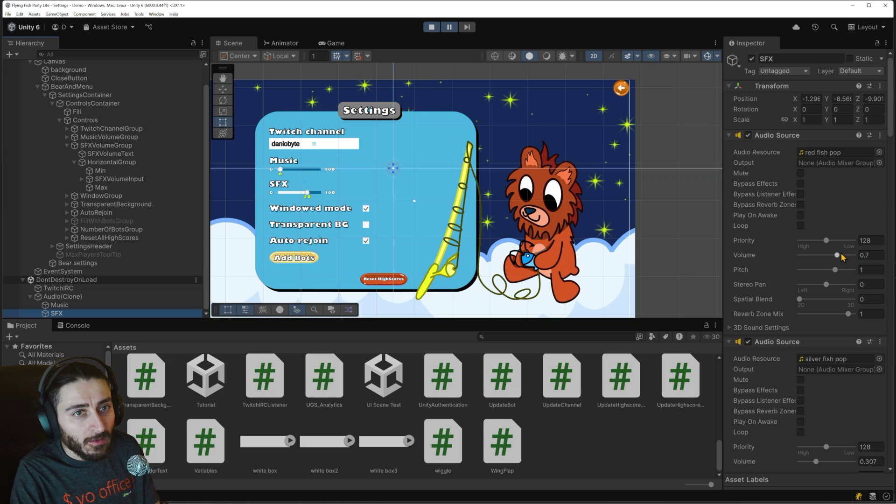
scroll(842, 258, "down", 10)
scroll(866, 284, "down", 2)
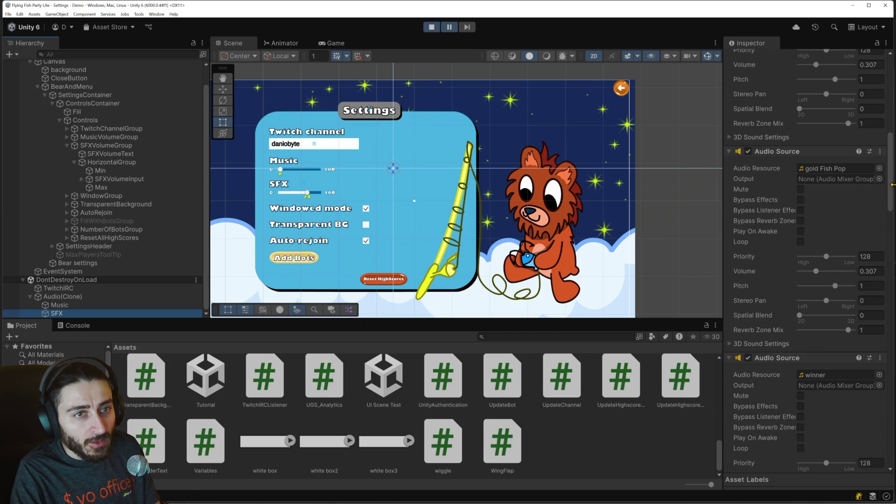
left_click_drag(890, 187, 880, 446)
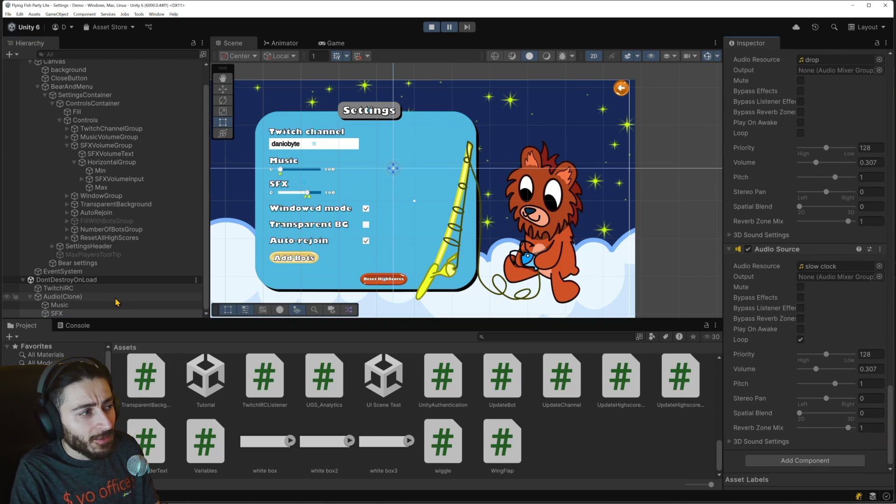
left_click(156, 294)
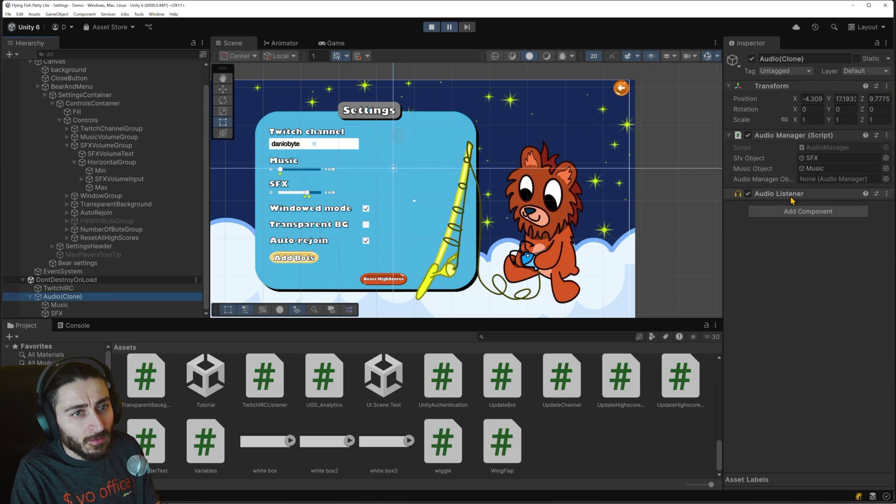
- Check the Music object, then review SFX's red fish pop, silver fish pop and gold Fish Pop sources
left_click(814, 195)
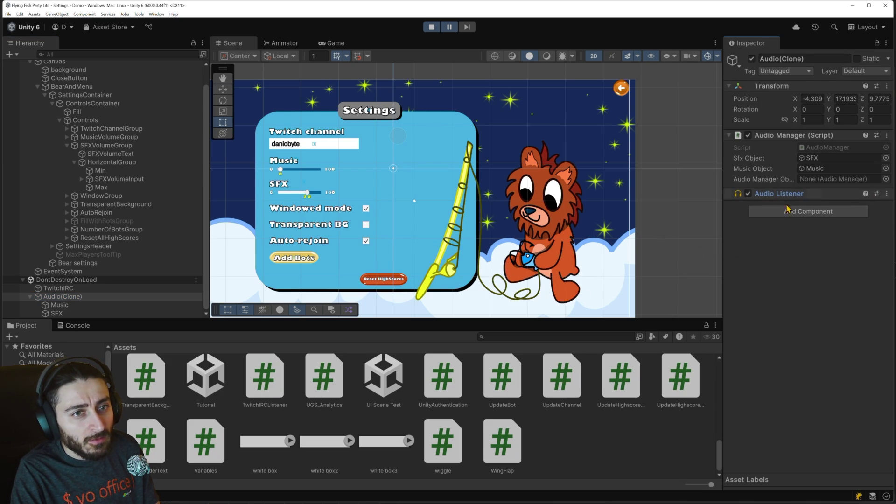
left_click(79, 306)
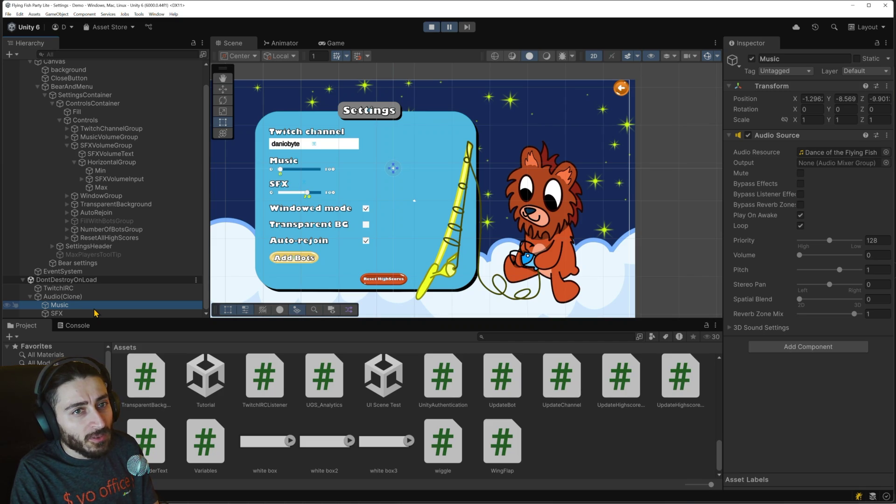
left_click(94, 312)
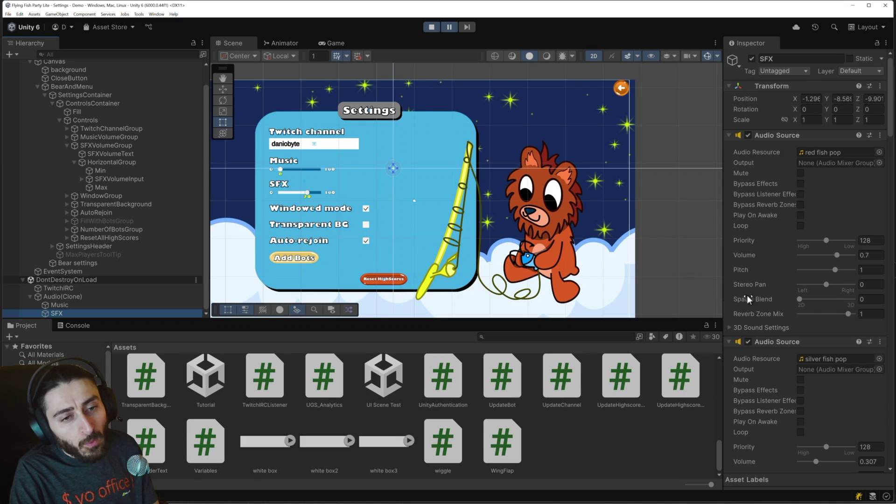
mouse_move(747, 298)
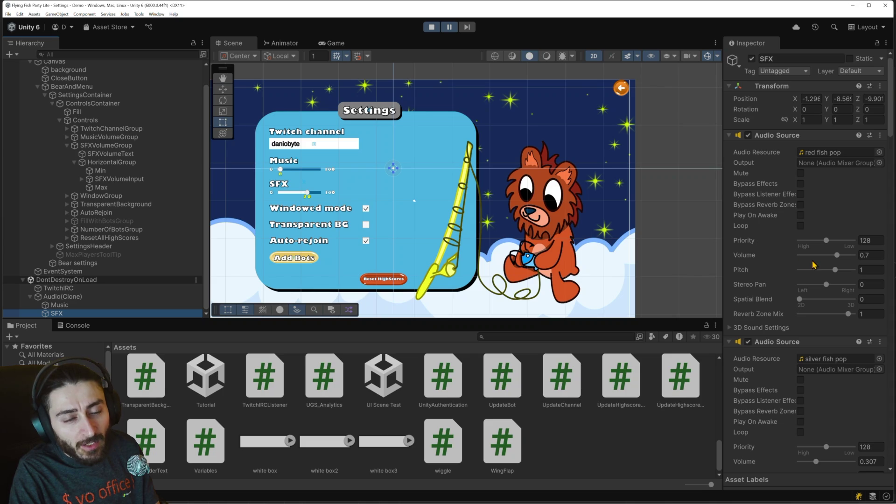
scroll(845, 345, "down", 3)
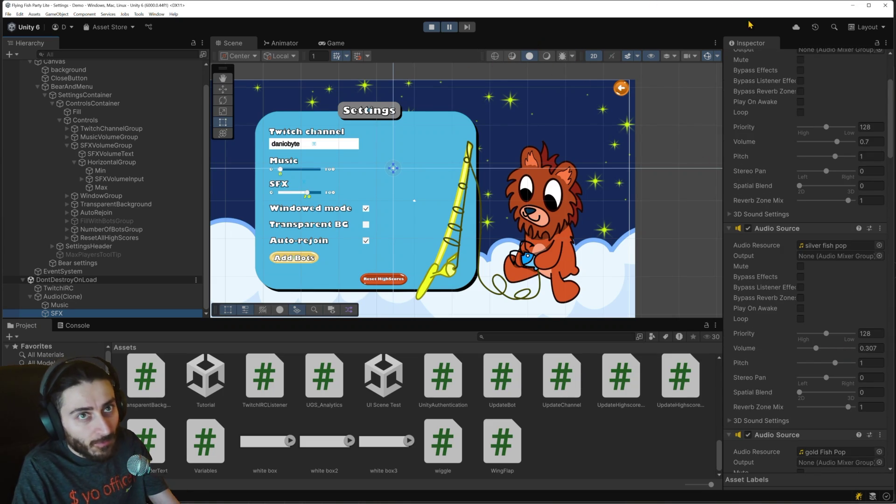
- Delete the UpdateVolumes method from AudioManager.cs
left_click(852, 6)
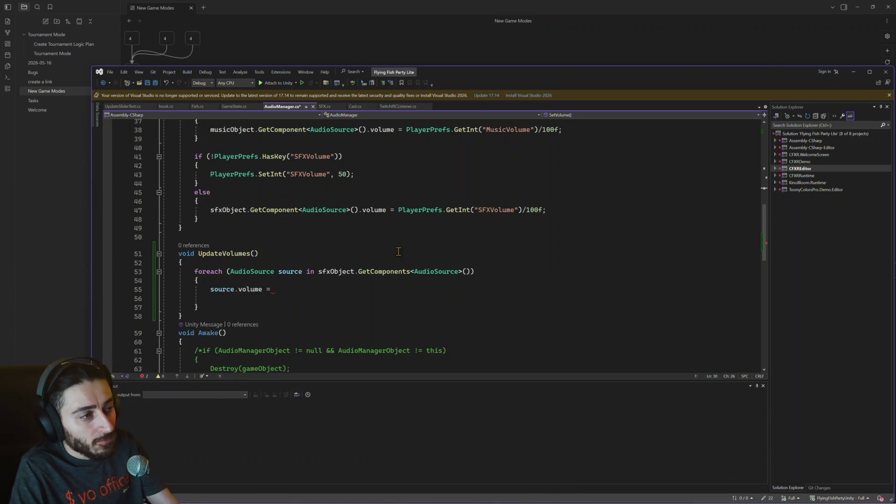
scroll(317, 296, "up", 2)
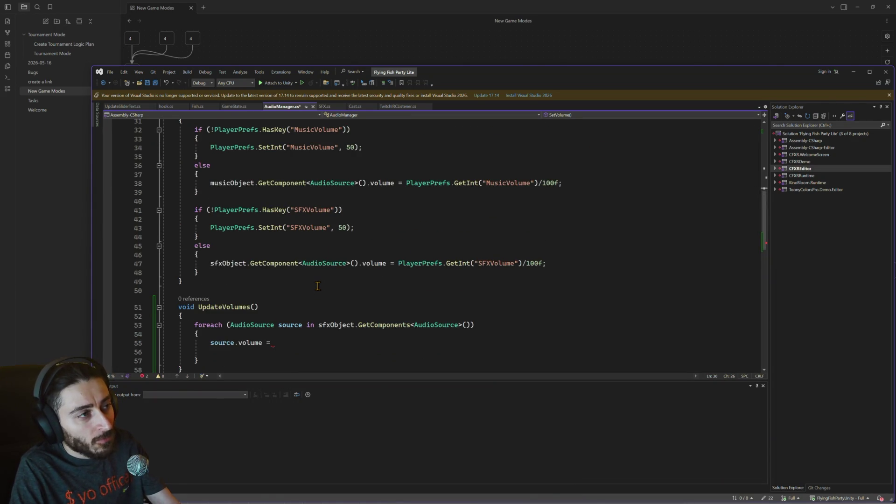
scroll(317, 286, "up", 2)
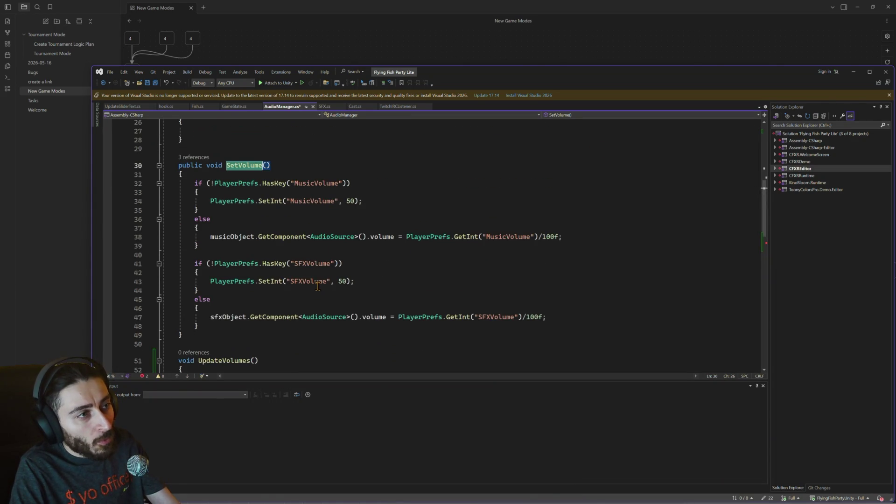
triple_click(305, 237)
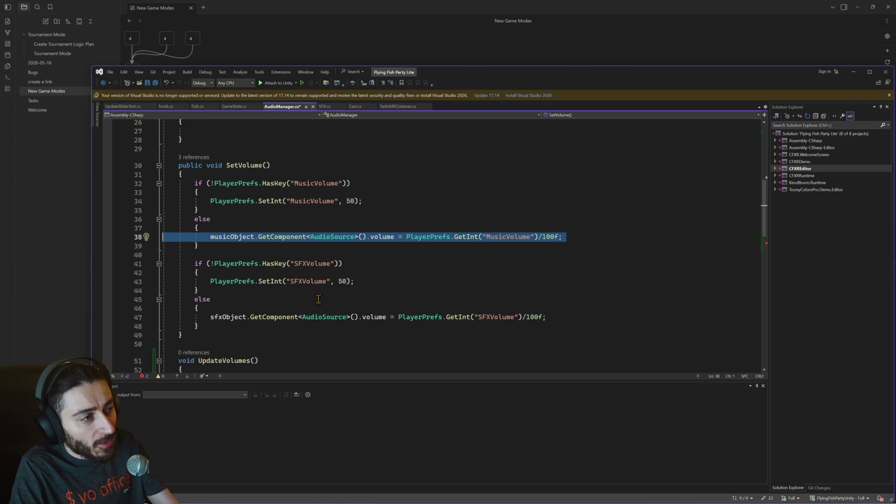
scroll(319, 299, "down", 2)
scroll(324, 319, "down", 2)
left_click(277, 290)
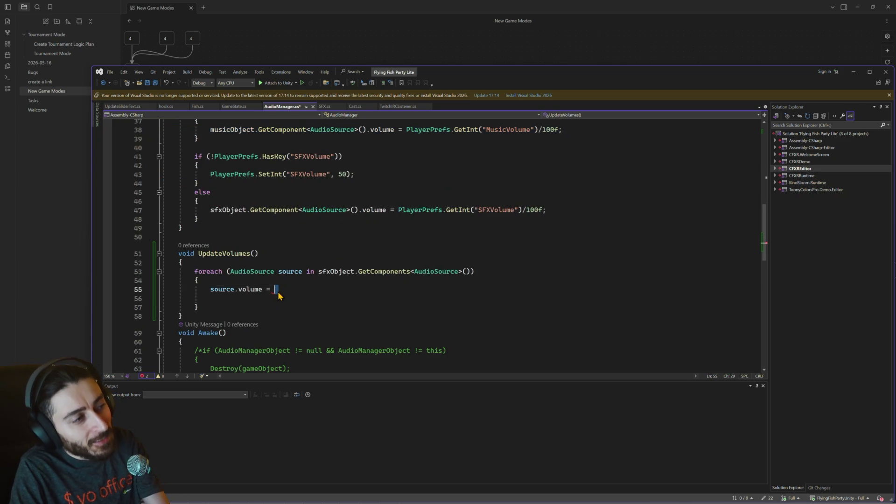
mouse_move(280, 295)
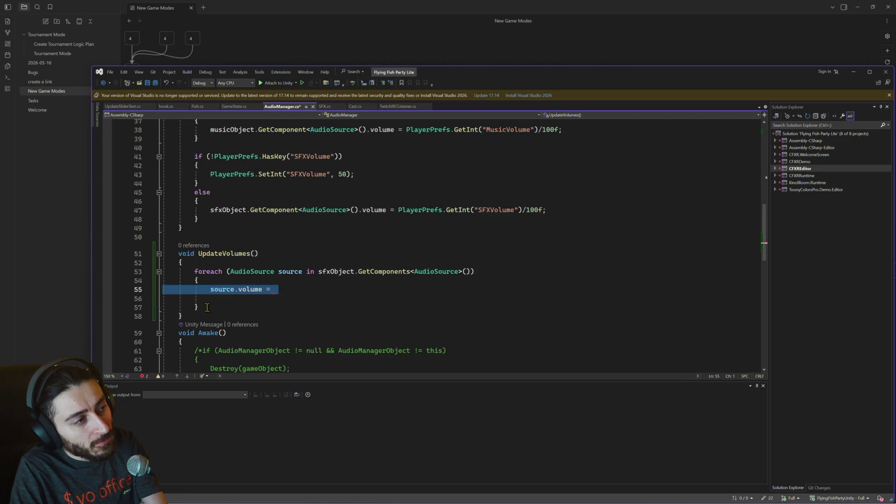
left_click_drag(211, 316, 155, 271)
key("Delete")
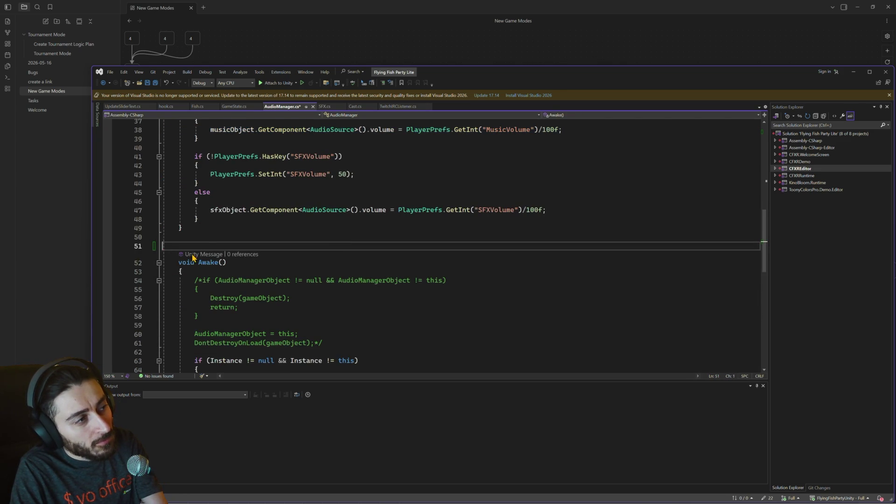
- Add a foreach over sfxObject.GetComponents<AudioSource>() in SetVolume's SFX else branch
scroll(292, 215, "up", 1)
left_click(250, 230)
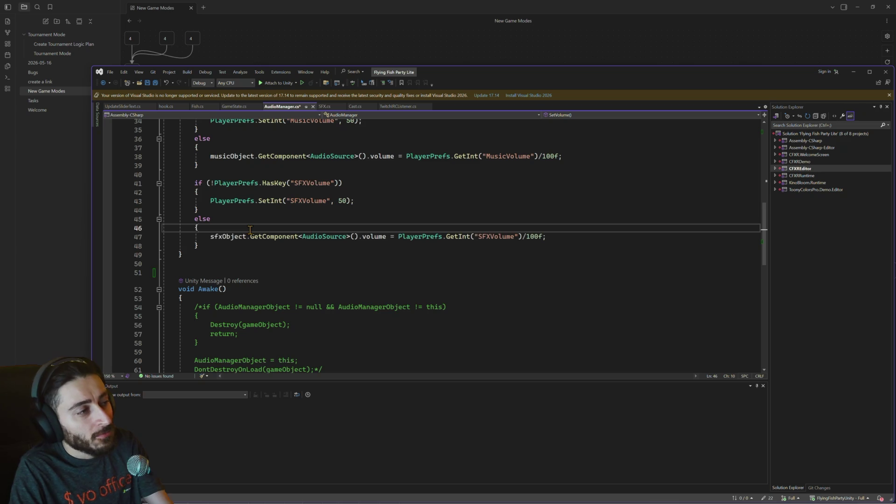
key("Return")
type("for")
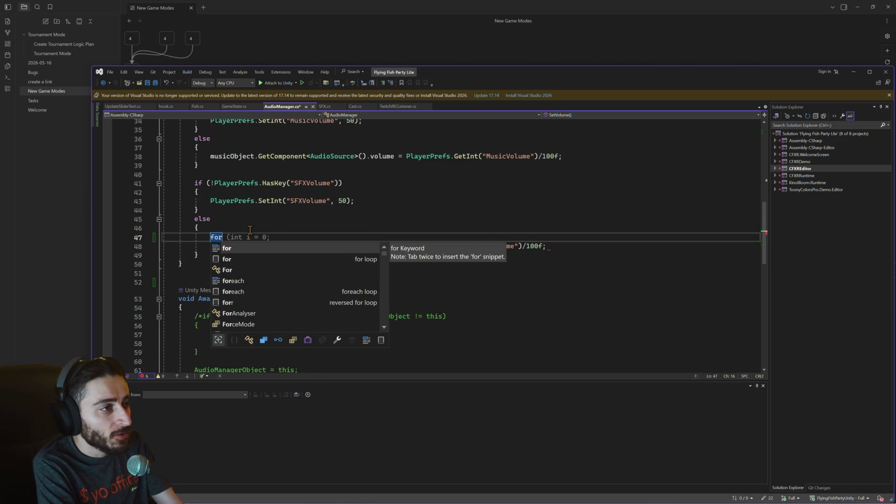
type("each")
key("Escape")
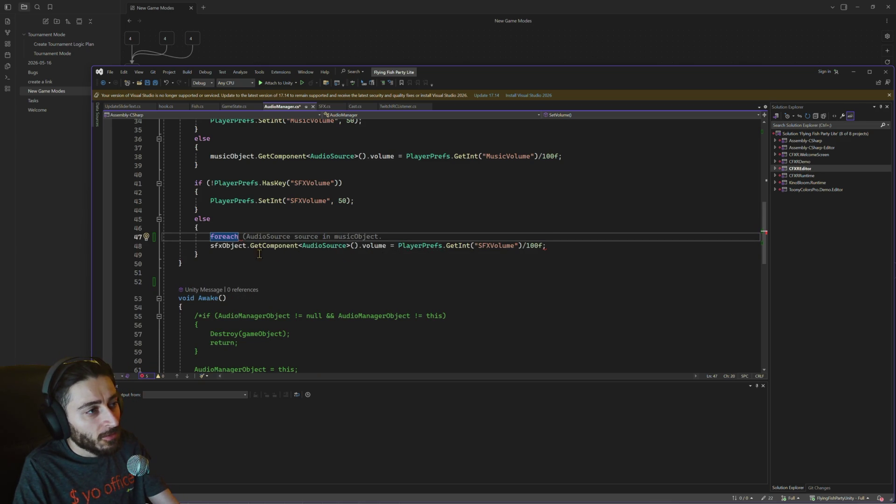
key("Tab")
double_click(236, 247)
key("ctrl+c")
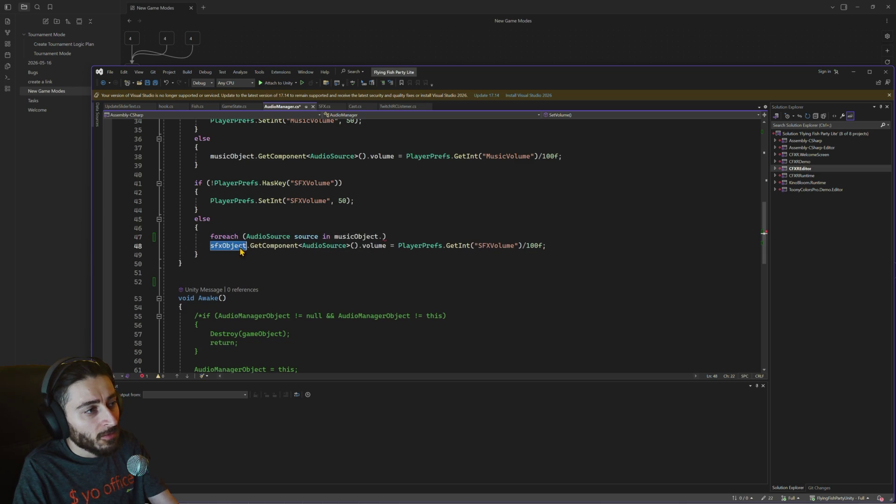
double_click(363, 236)
key("ctrl+v")
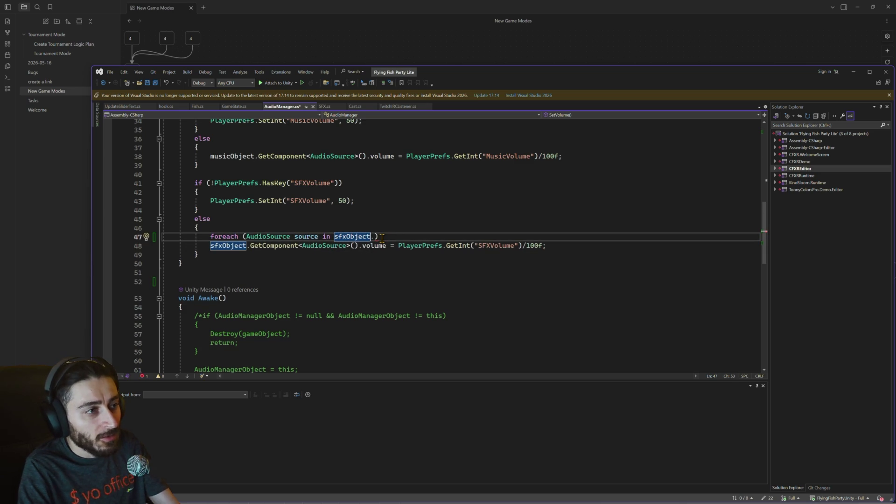
type(".get")
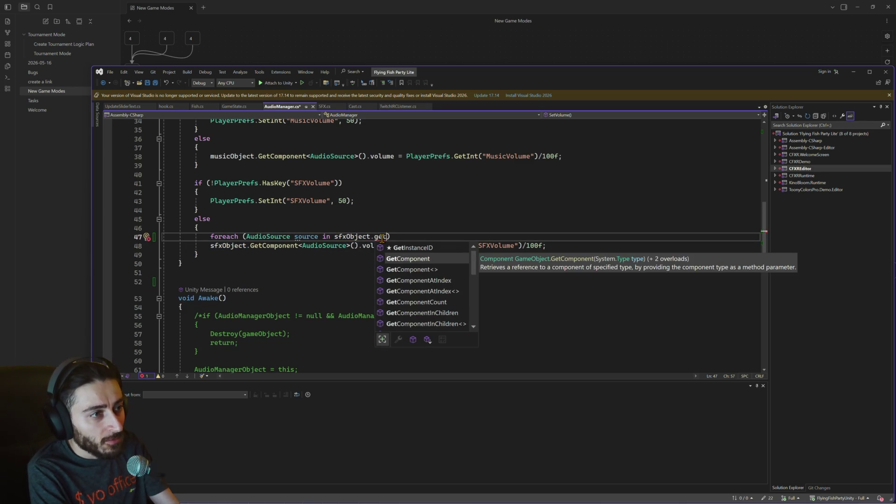
key("Tab")
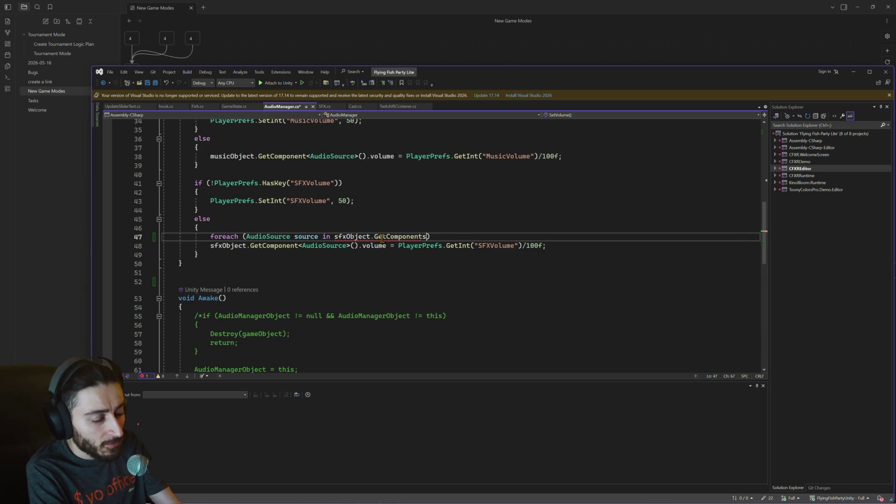
type("<>")
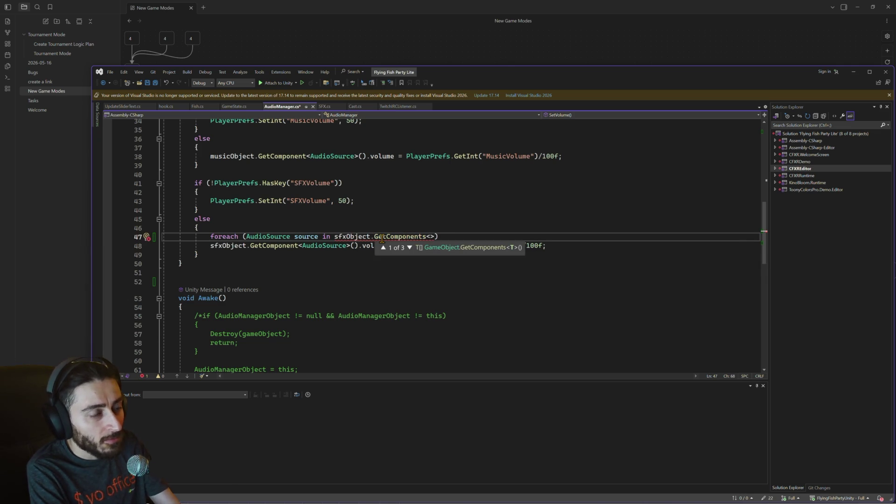
type("Audio")
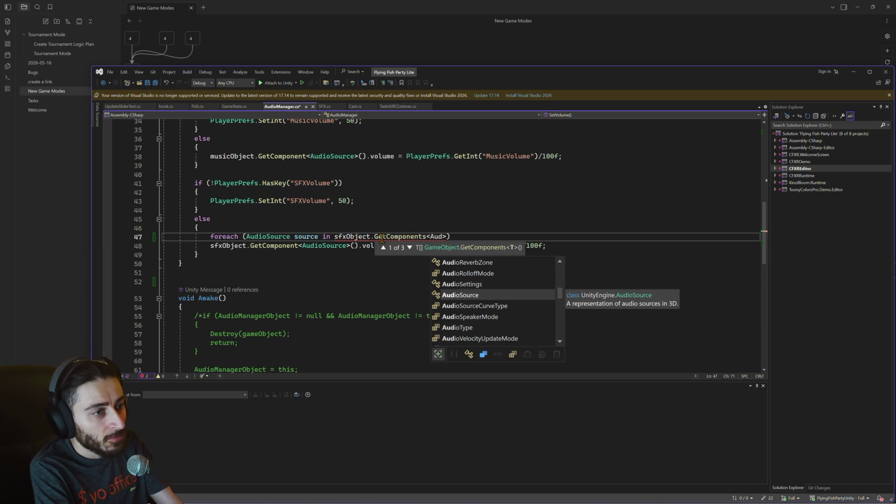
key("Tab")
type(">")
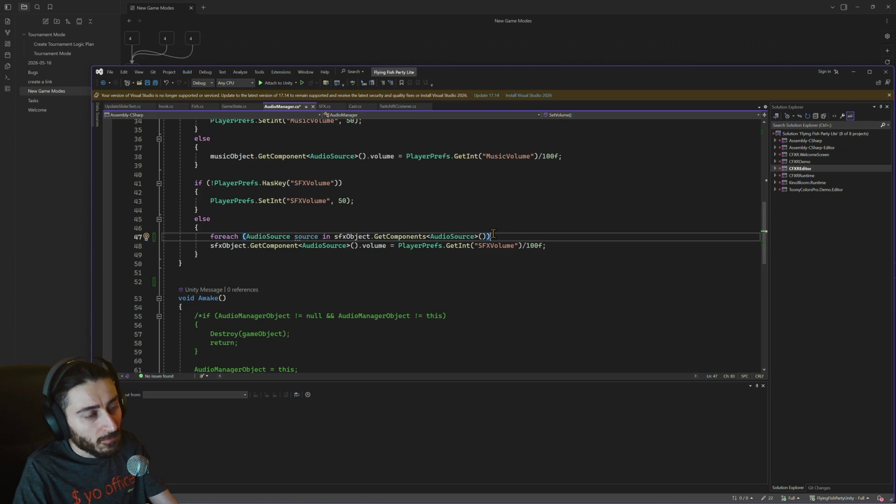
key("Return")
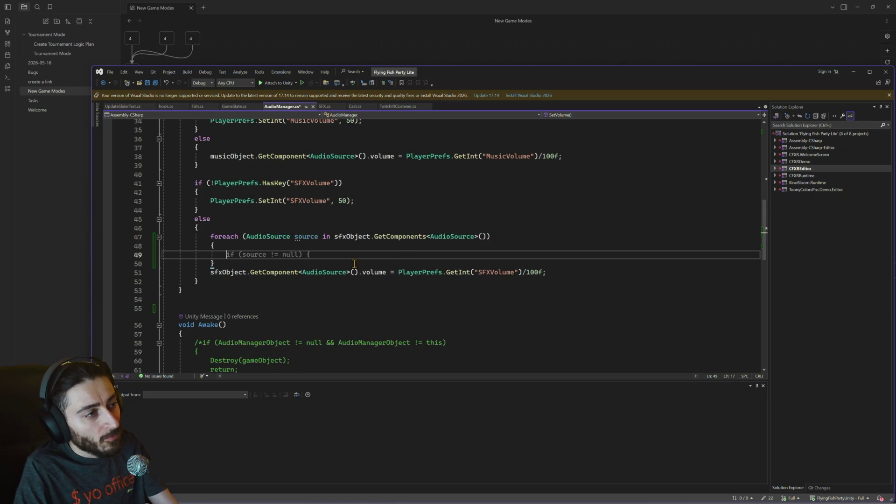
- Set source.volume in the loop to the SFXVolume / 100f expression and delete the old single-source line
double_click(307, 237)
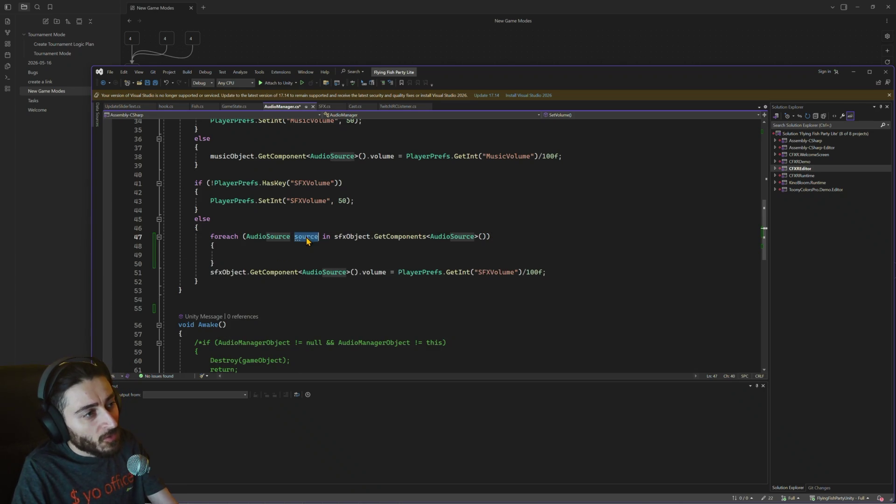
left_click(270, 255)
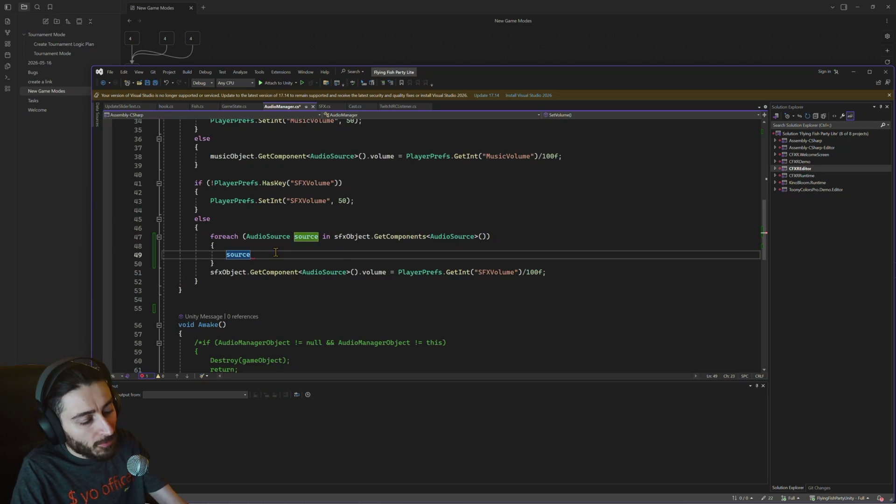
type(".v")
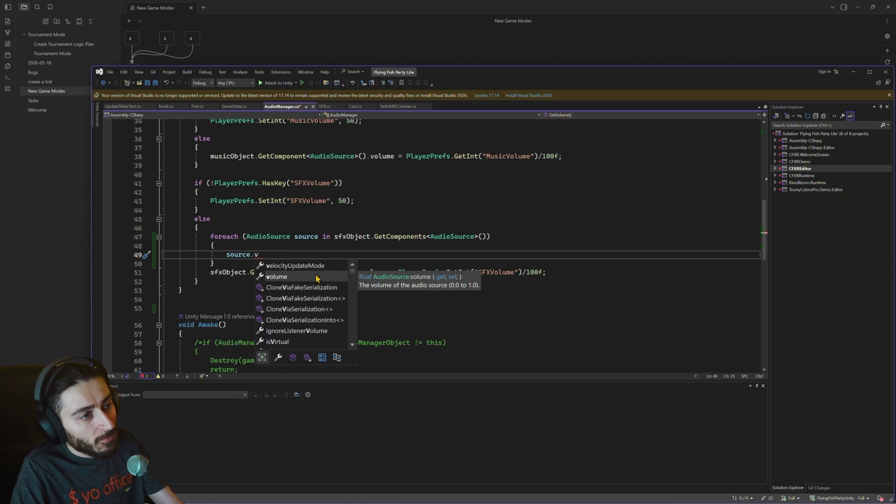
key("Tab")
left_click_drag(549, 272, 383, 272)
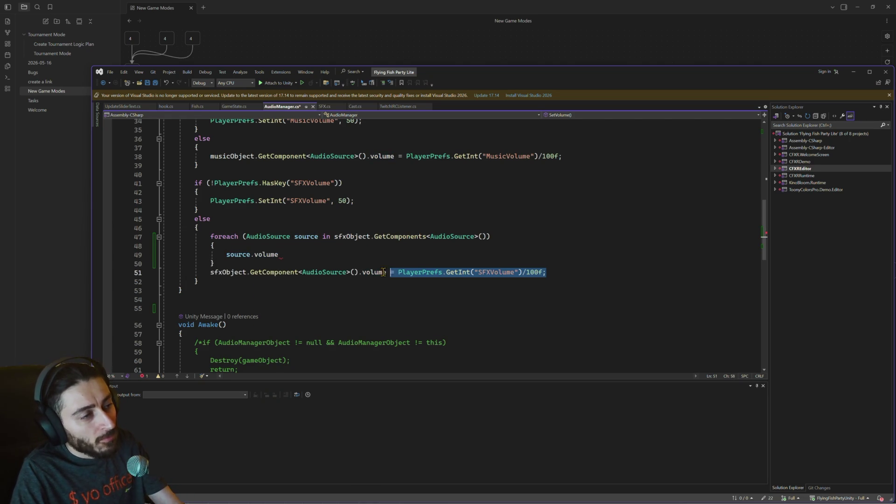
key("ctrl+c")
left_click(335, 256)
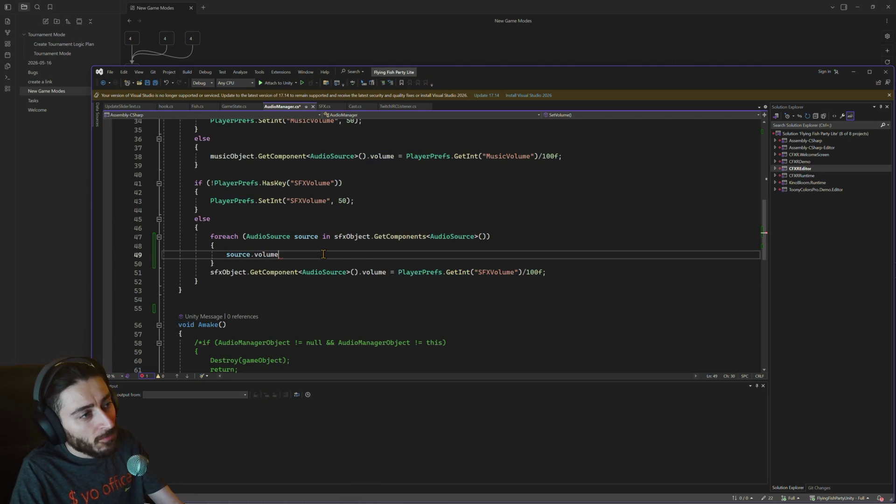
key("ctrl+v")
left_click(292, 272)
triple_click(293, 272)
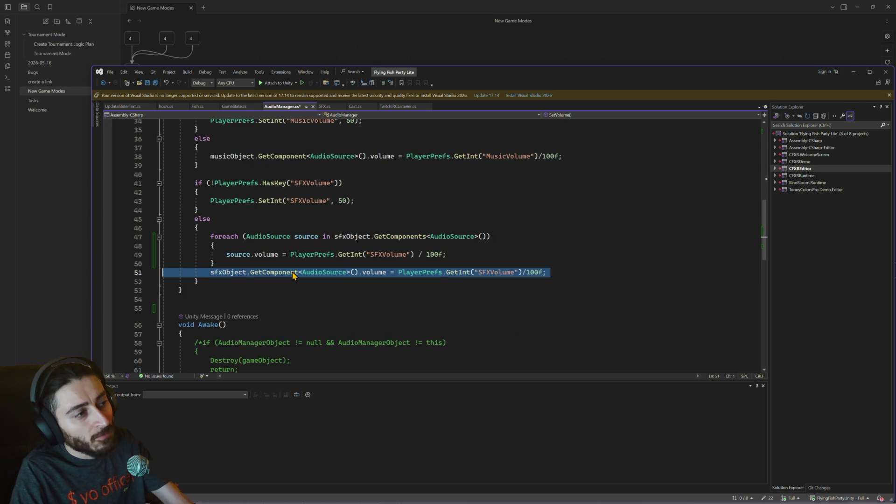
key("Delete")
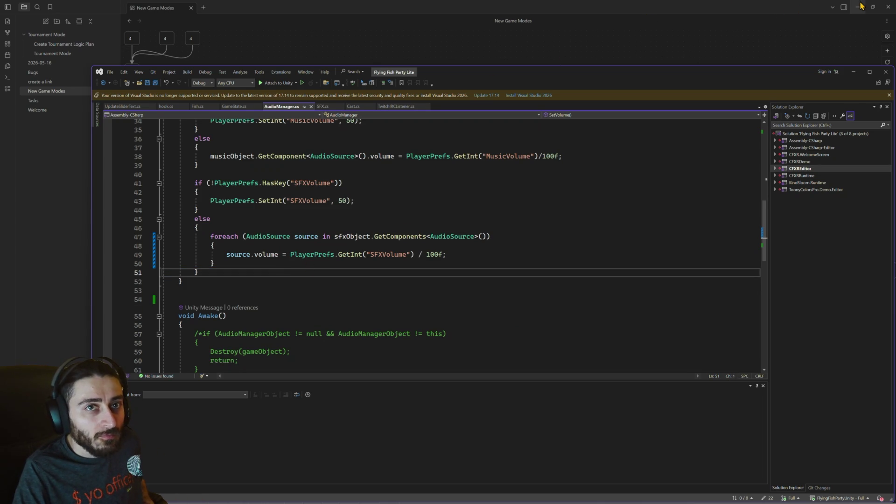
- In Unity's running game, recheck the low SFX slider in Settings, then start a Classic game
left_click(851, 71)
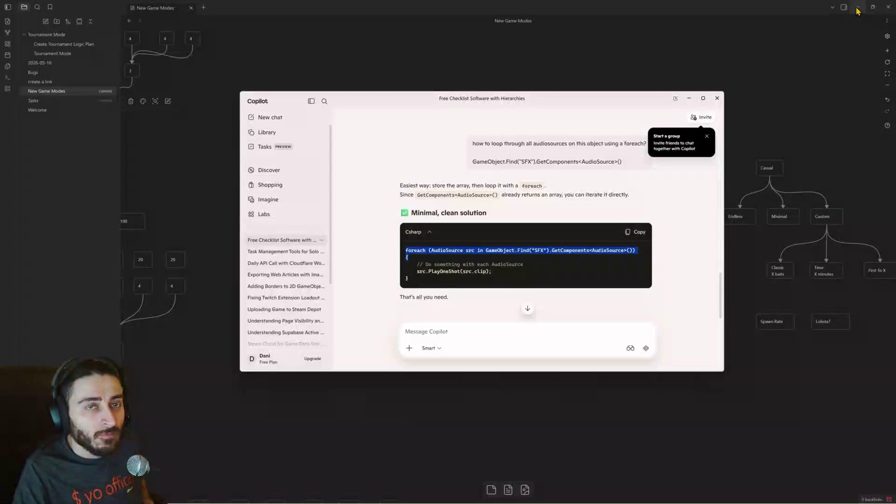
left_click(857, 8)
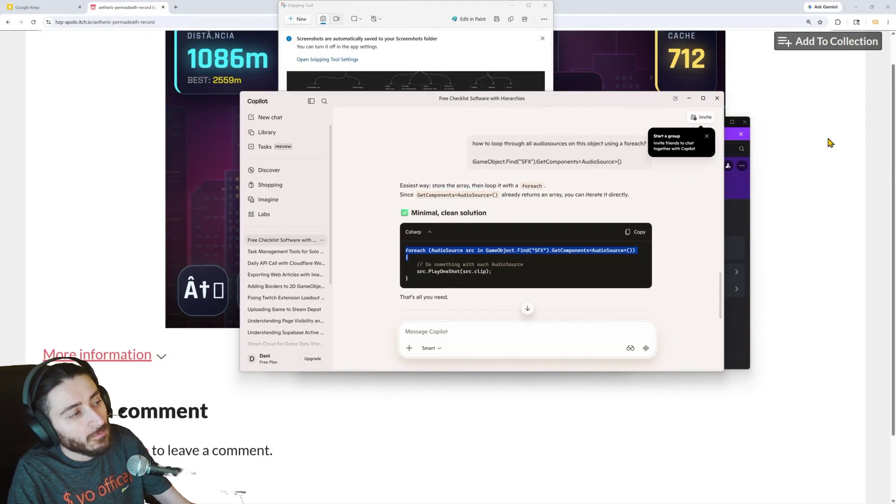
key("alt+Tab")
key("alt+Tab")
key("alt+Tab")
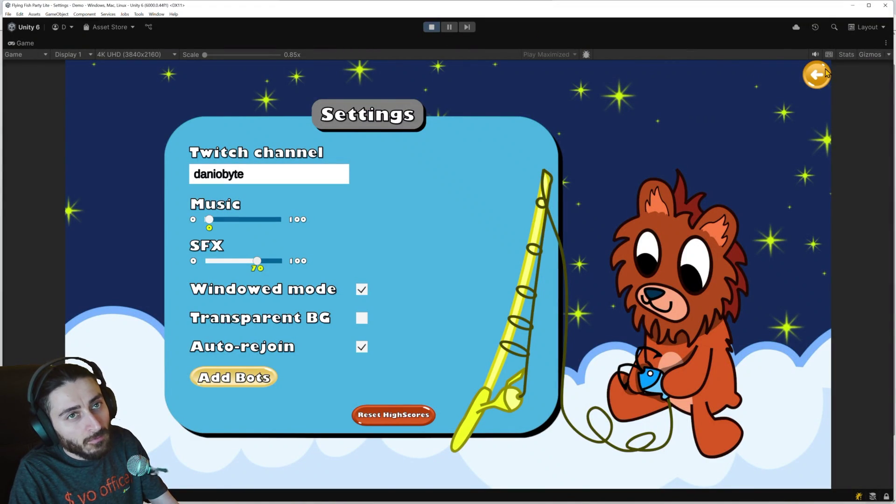
left_click(825, 73)
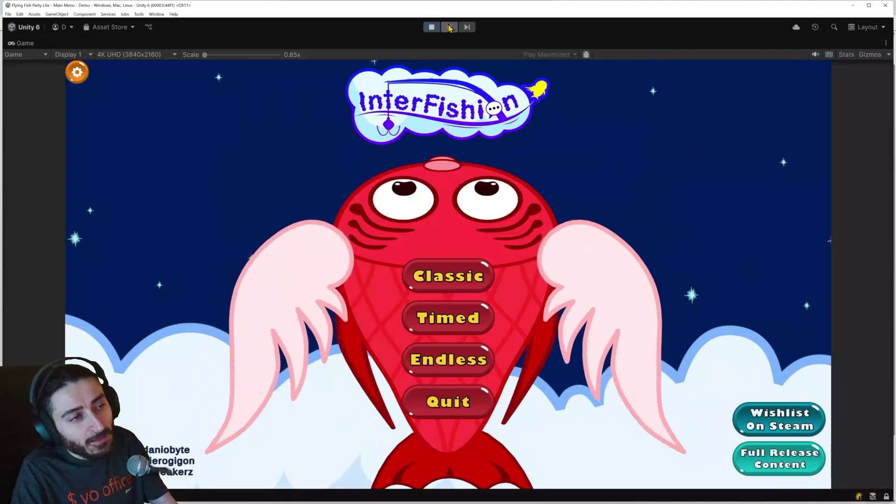
left_click(77, 72)
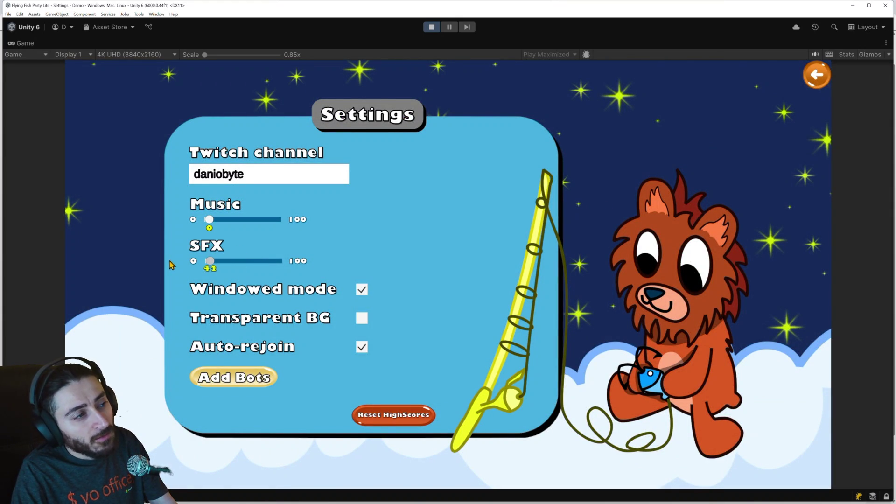
left_click(816, 75)
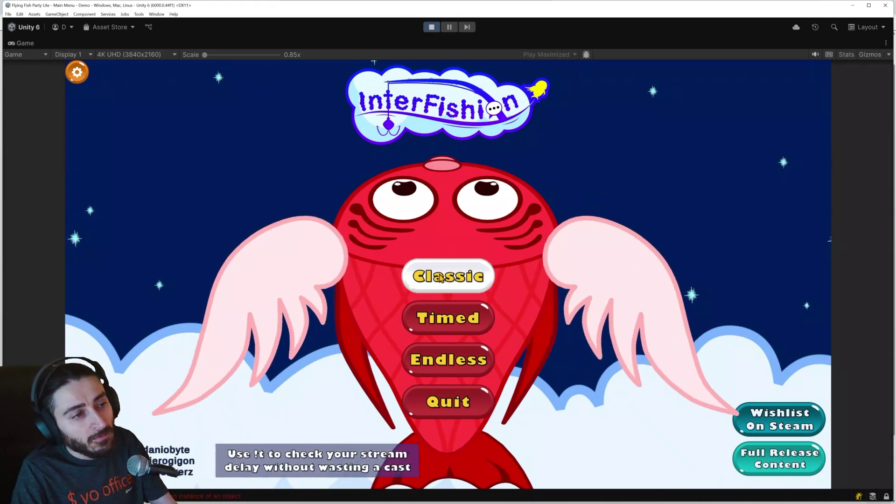
left_click(447, 274)
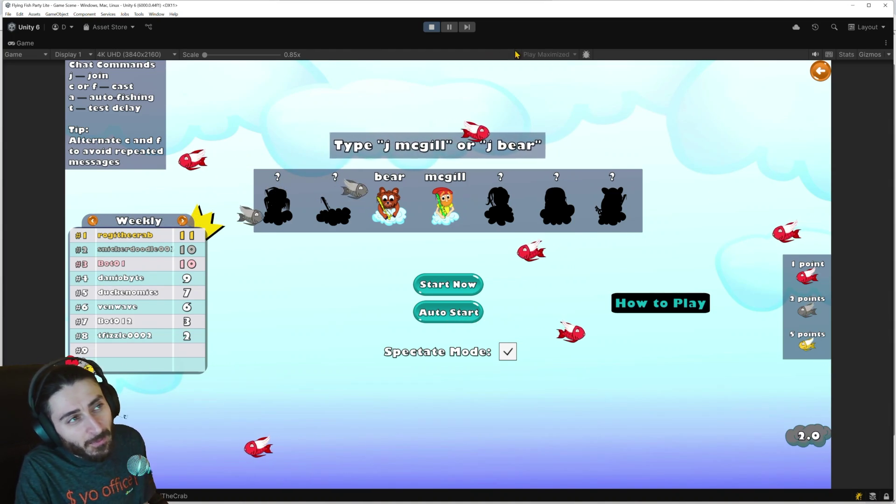
- Pause play mode with Ctrl+Shift+P to see SFX's red fish pop now at volume 0
key("ctrl+shift+p")
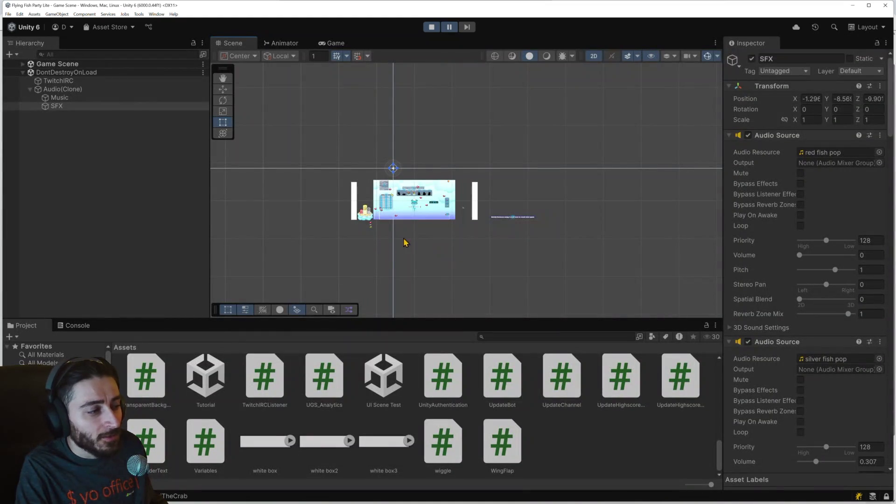
- Resume the game, open its Settings screen, pause there, and return to Visual Studio
left_click(449, 27)
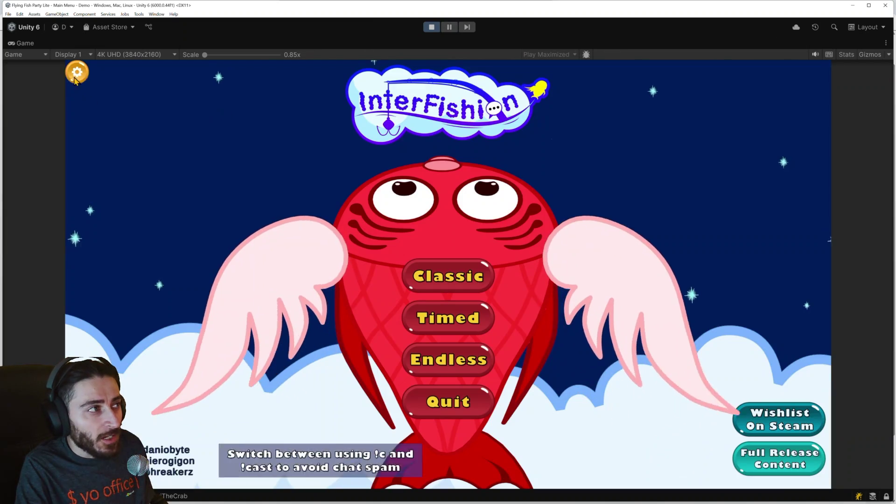
left_click(75, 77)
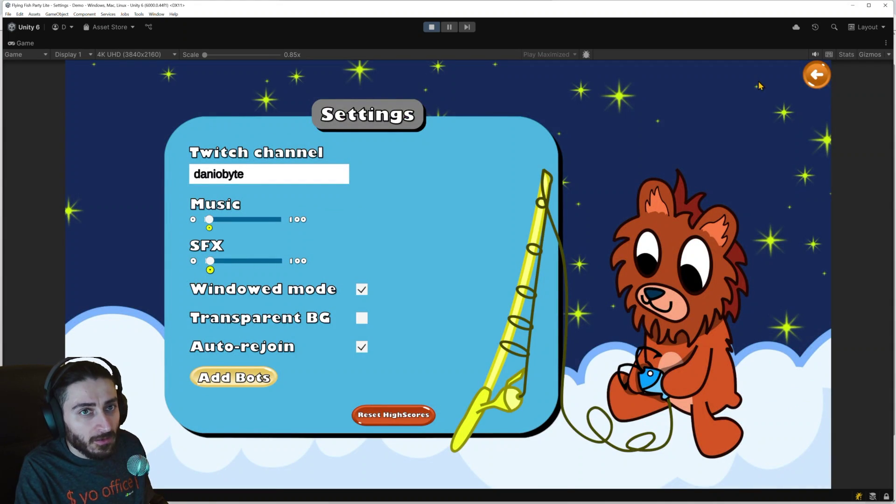
left_click(448, 27)
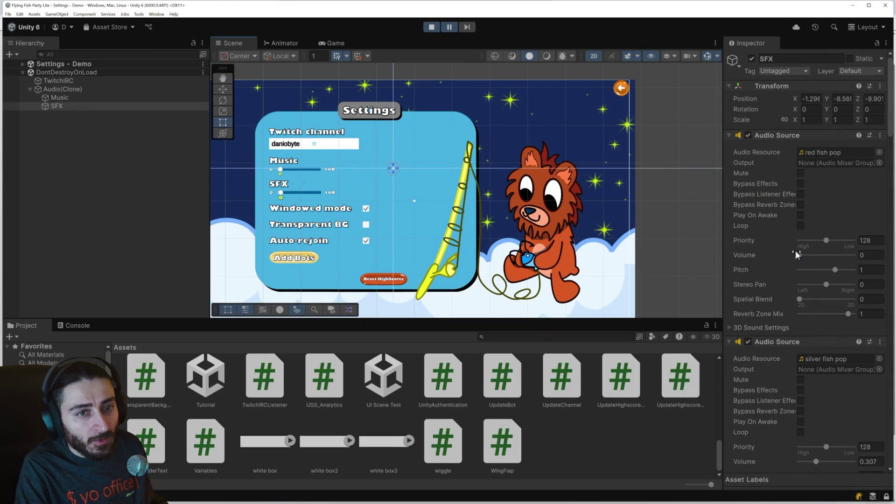
scroll(799, 256, "down", 3)
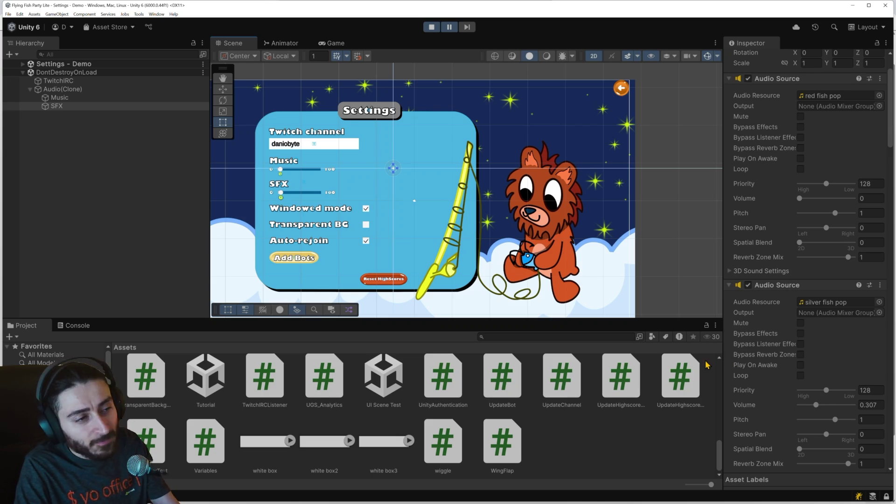
key("alt+Tab")
key("Tab")
key("Tab")
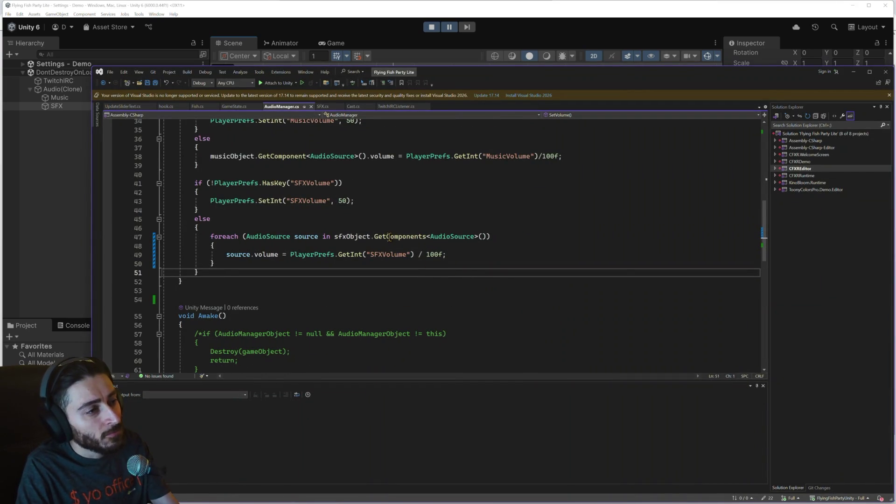
- Review SetVolume's SFX foreach loop, highlighting every use of the source variable
scroll(389, 238, "down", 2)
scroll(392, 239, "up", 6)
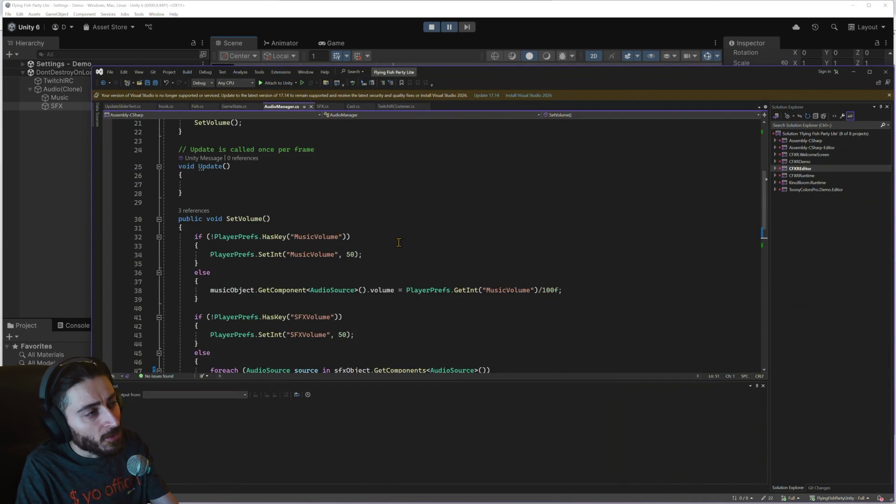
scroll(398, 243, "up", 3)
scroll(400, 245, "up", 4)
scroll(401, 245, "down", 10)
scroll(403, 245, "down", 3)
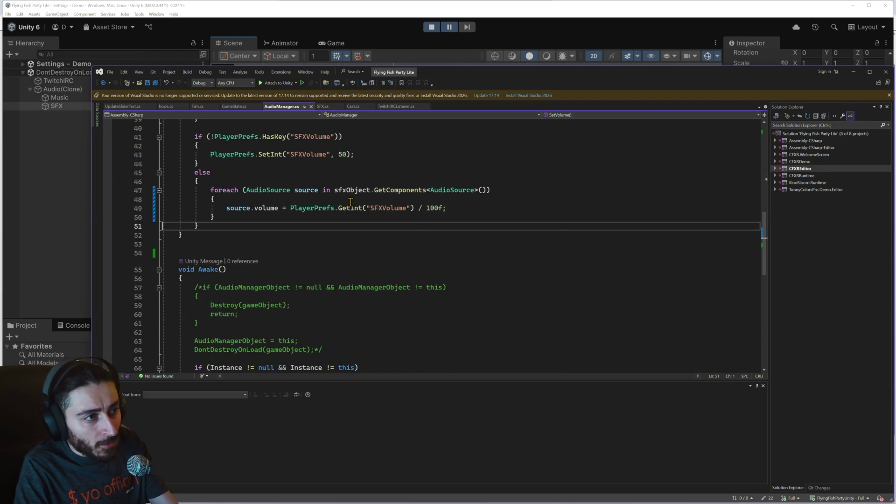
double_click(307, 190)
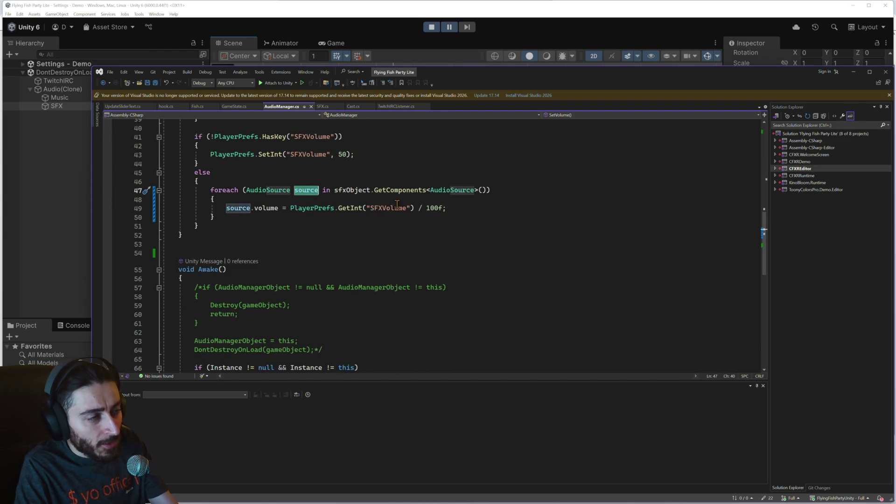
mouse_move(444, 208)
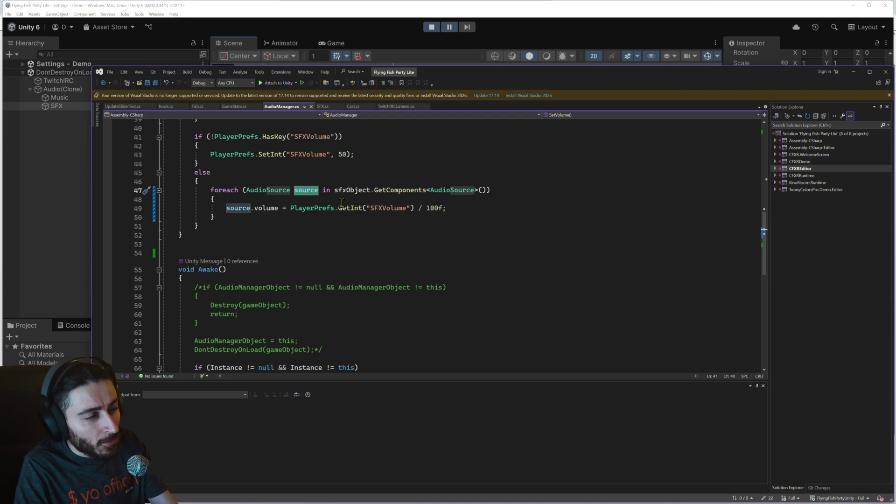
mouse_move(339, 204)
- Put a breakpoint on line 50 closing the loop and attach the debugger to Unity
scroll(391, 253, "down", 6)
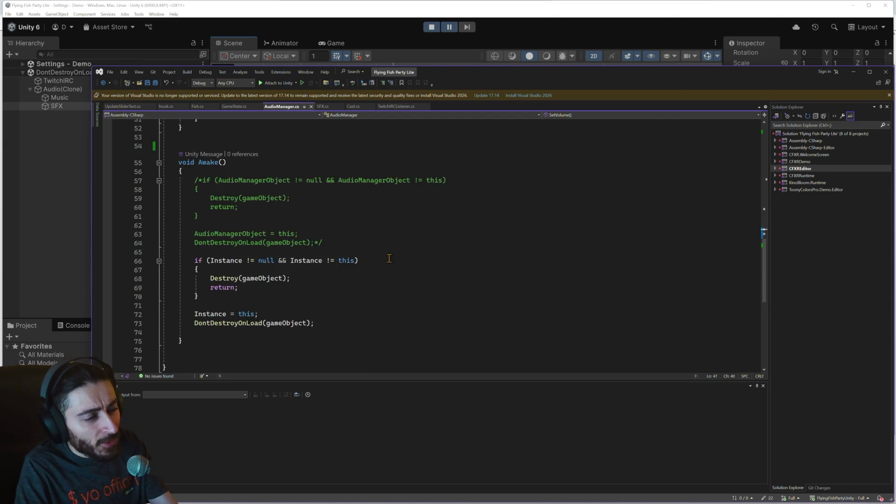
scroll(392, 253, "up", 7)
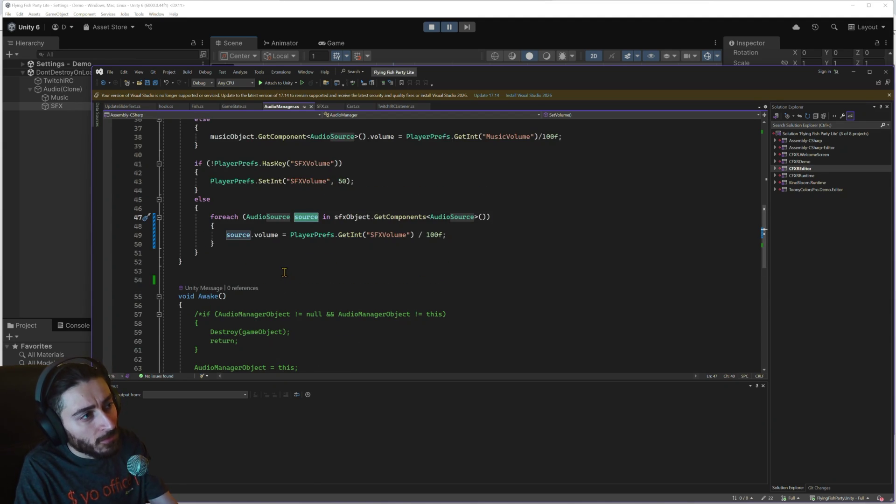
scroll(281, 271, "up", 2)
mouse_move(279, 273)
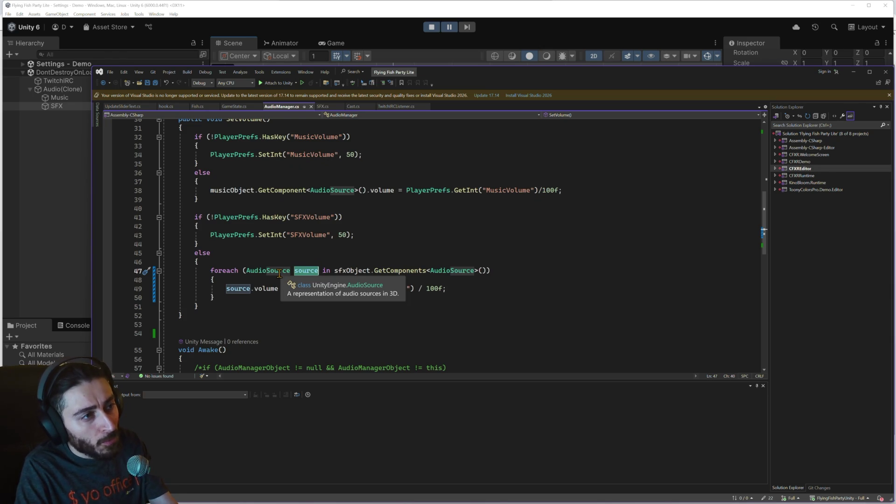
scroll(279, 274, "up", 1)
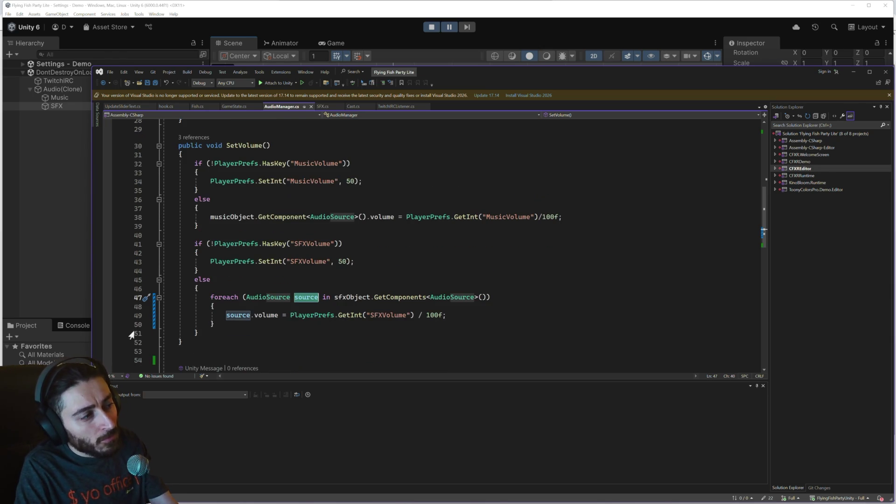
left_click(107, 324)
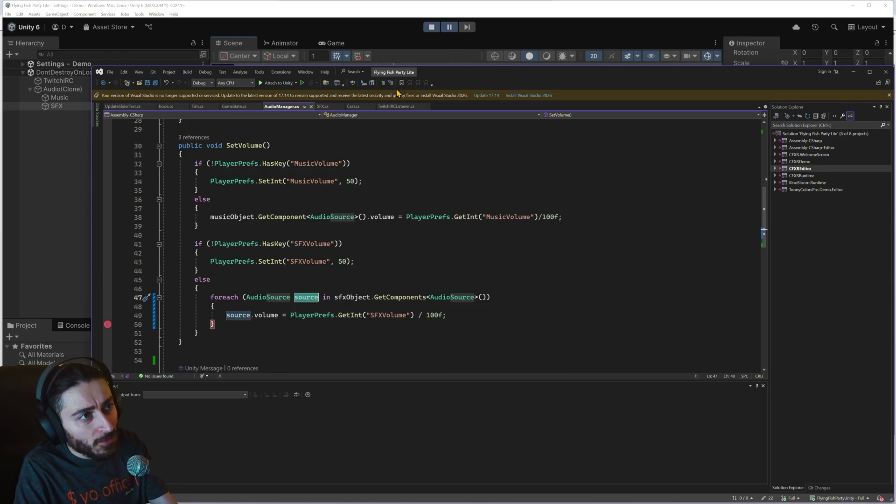
left_click(280, 83)
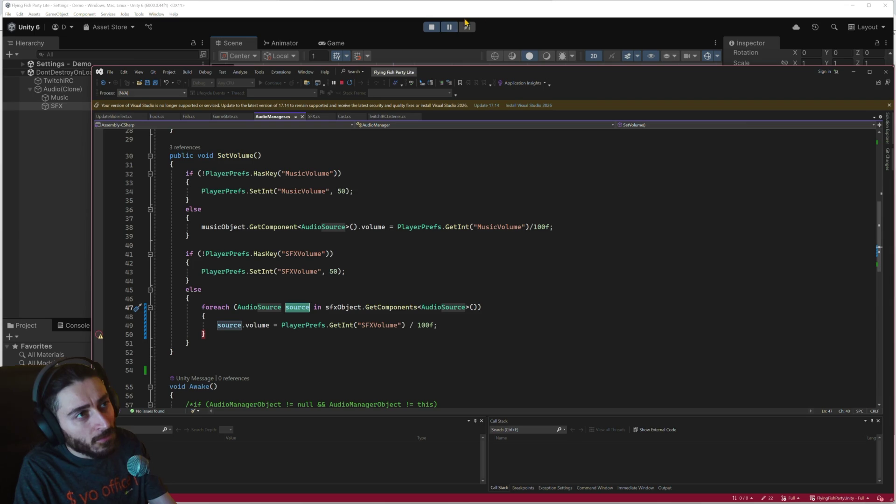
- Resume the game and raise the SFX slider from 0 to 48, then 70
left_click(485, 14)
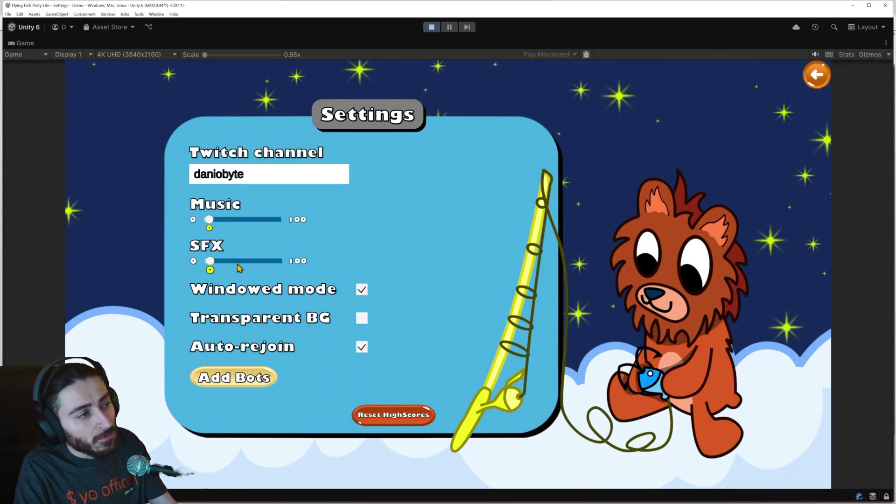
left_click(242, 262)
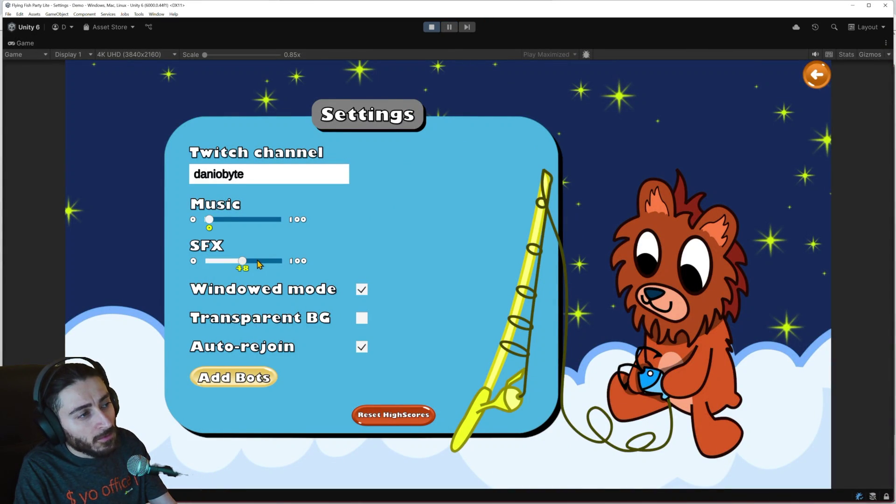
left_click(257, 262)
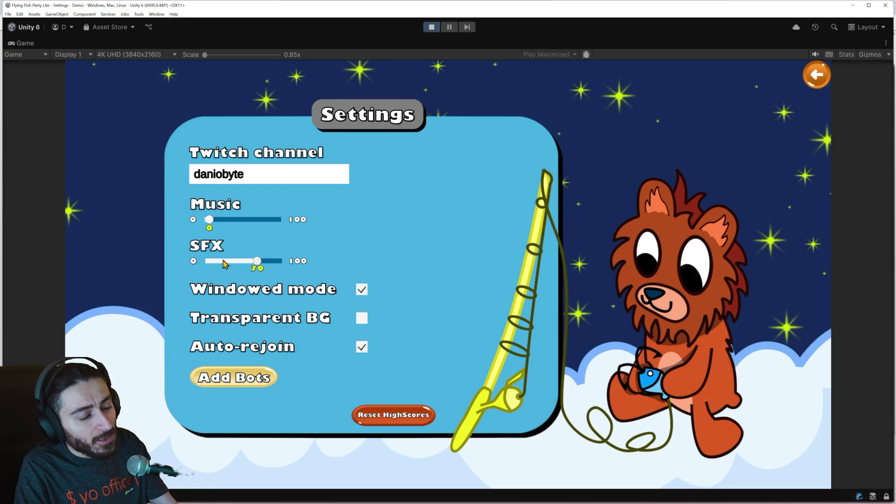
key("alt+Tab")
key("alt+Tab")
key("alt+Tab")
key("alt+Tab")
key("alt+Tab")
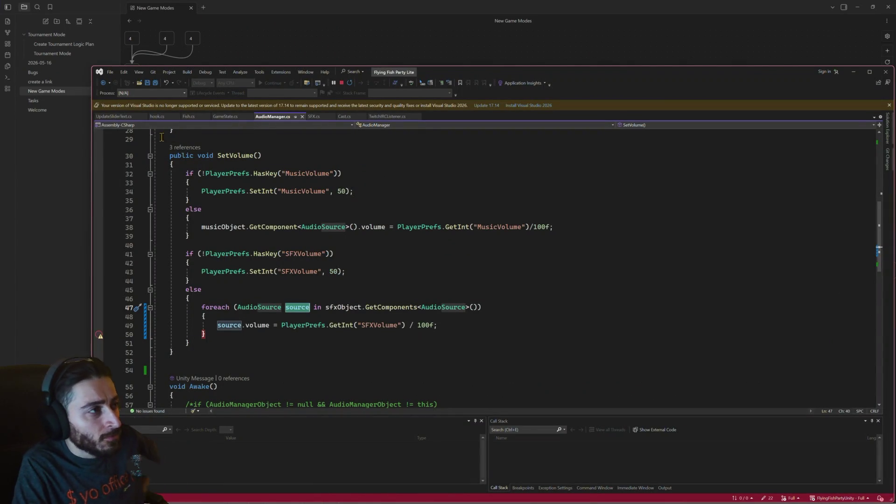
- In UpdateSliderText.cs, list UpdateSFXValues' references and pick its line 90 caller
left_click(115, 116)
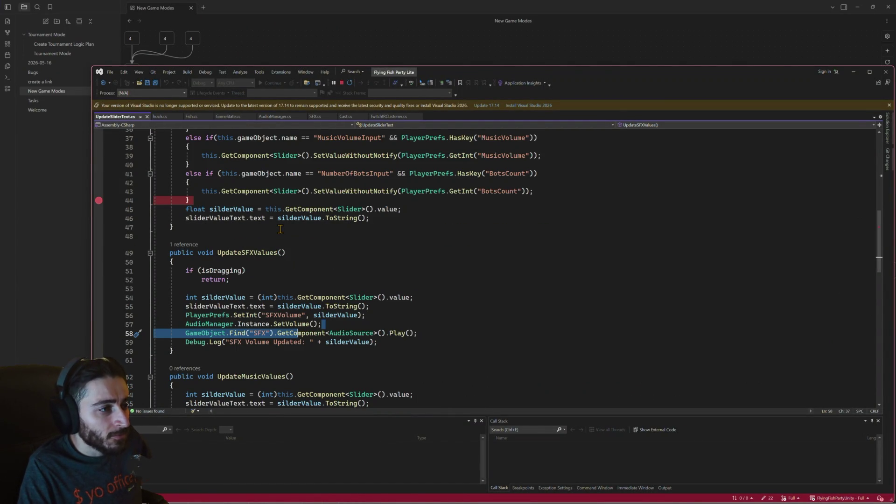
left_click(214, 324)
double_click(246, 253)
scroll(239, 291, "up", 2)
scroll(239, 291, "up", 2)
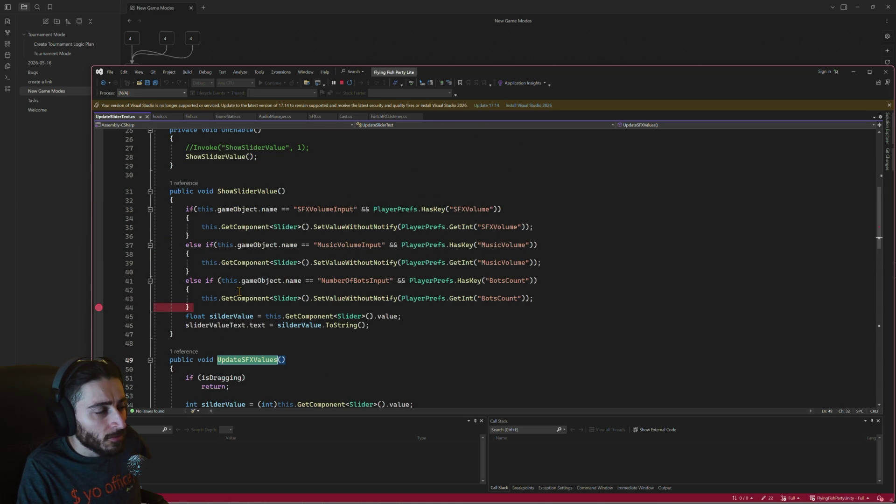
scroll(239, 291, "down", 3)
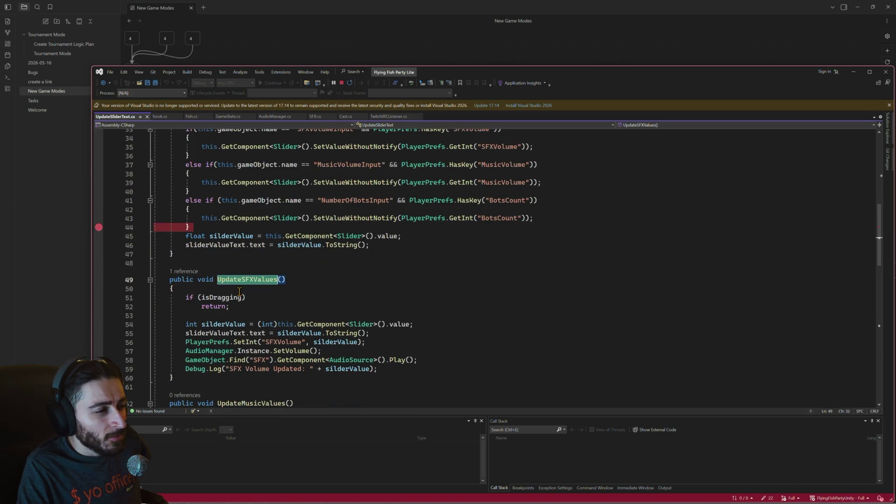
left_click(194, 273)
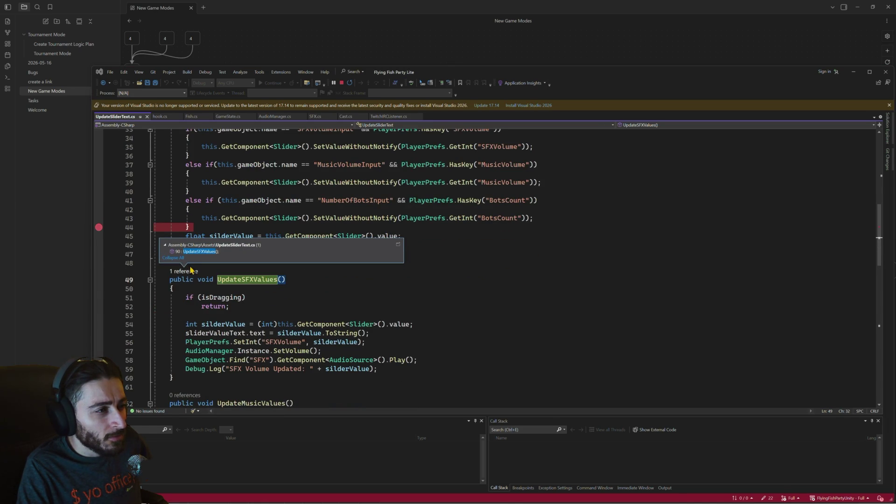
left_click(201, 253)
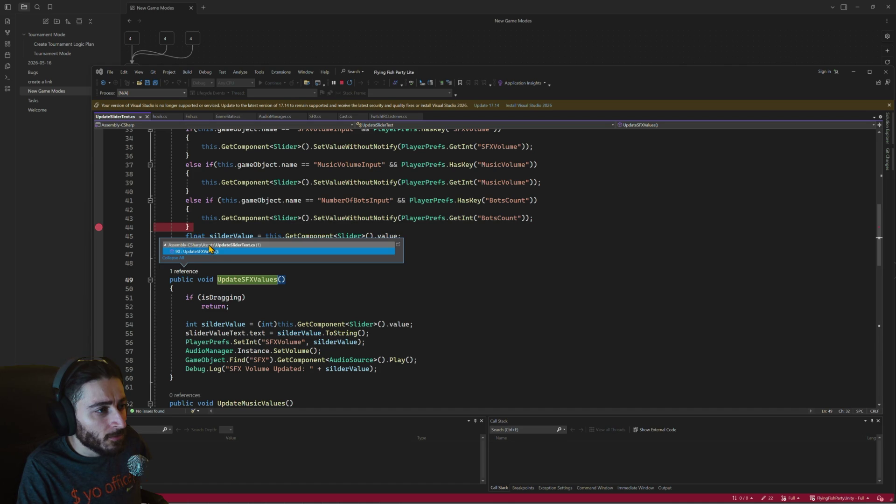